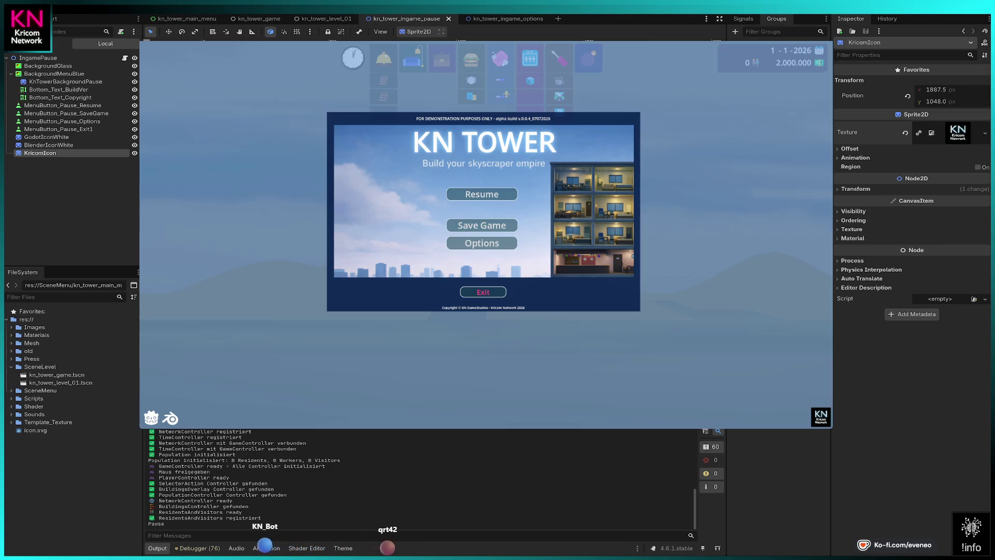
Give KricomIcon the transparent KN logo texture, then check the neighbouring logo nodes.
{"action": "key", "text": "ctrl+z"}
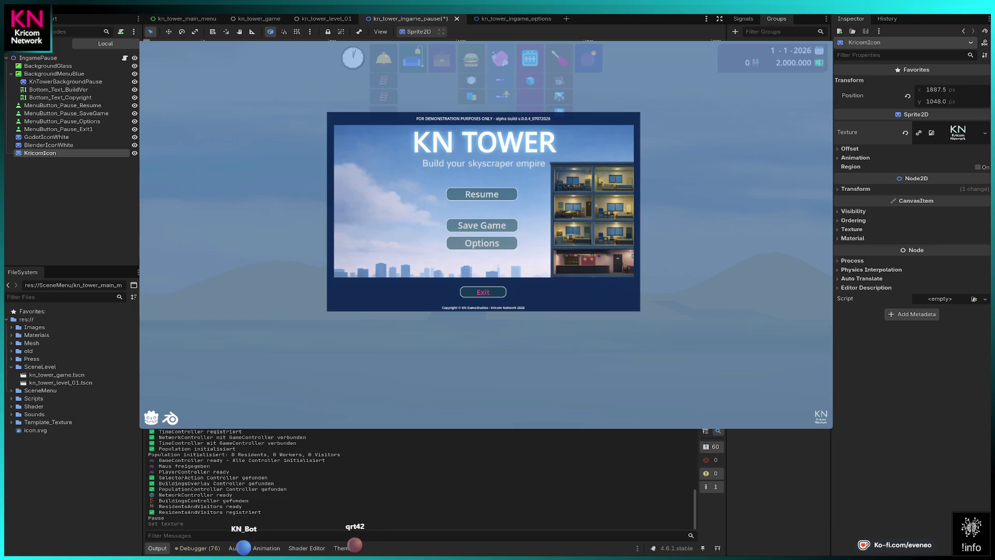
{"action": "key", "text": "Escape"}
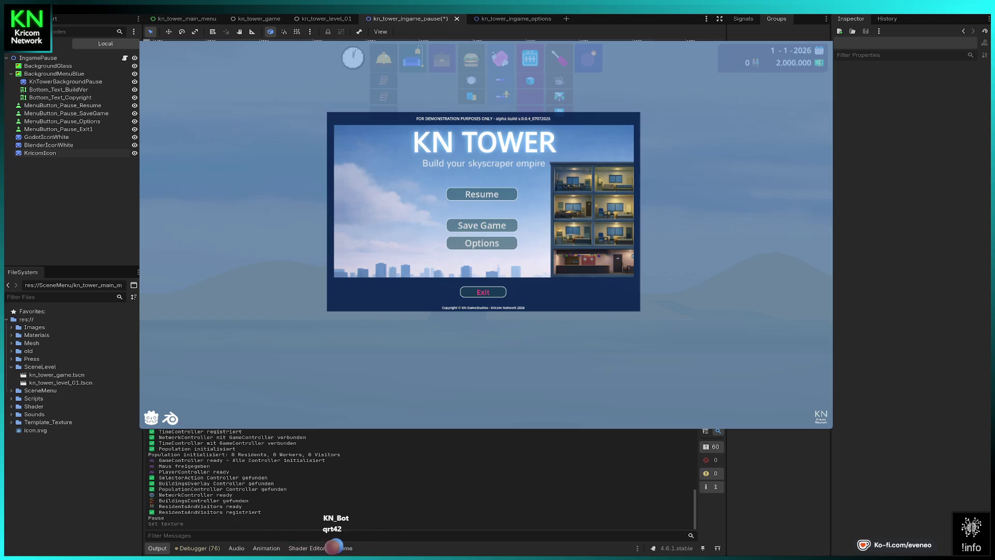
{"action": "left_click", "coordinate": [47, 66]}
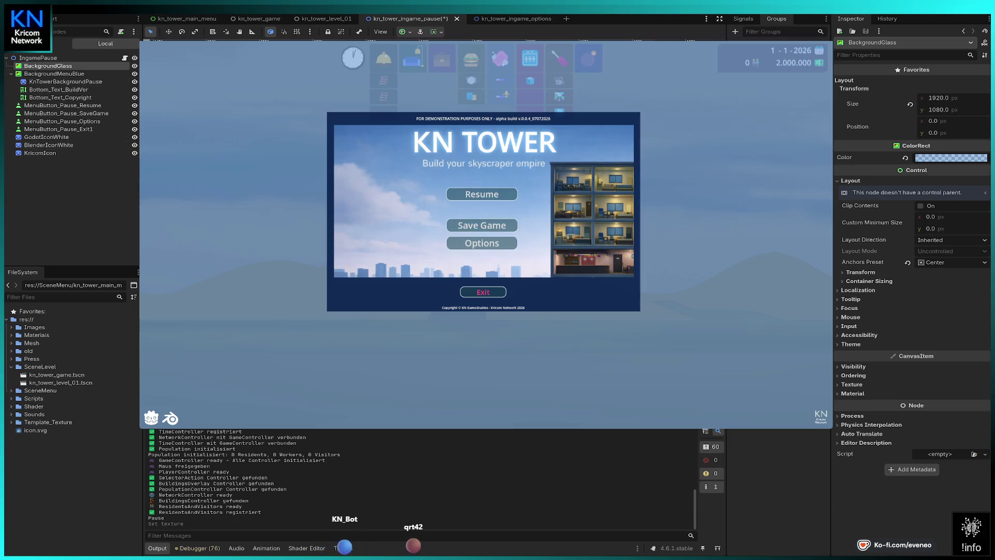
{"action": "left_click", "coordinate": [39, 153]}
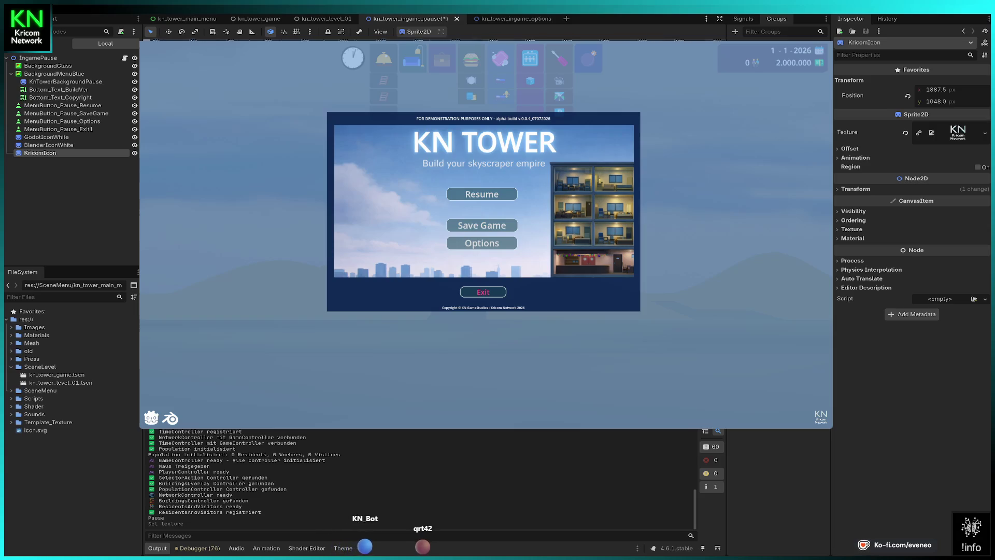
{"action": "left_click", "coordinate": [48, 145]}
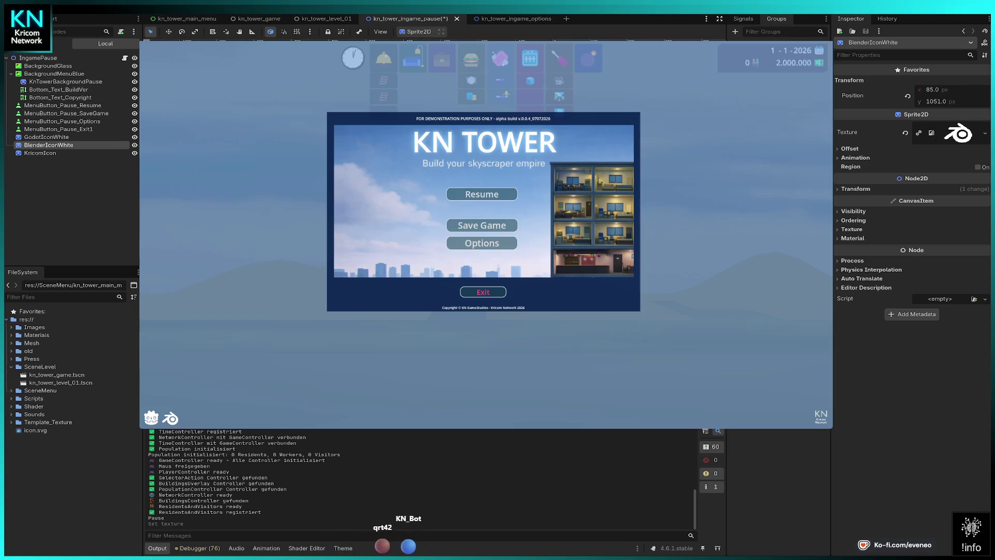
Duplicate GodotIconWhite and set the copy's x position to 1800.
{"action": "left_click", "coordinate": [46, 136]}
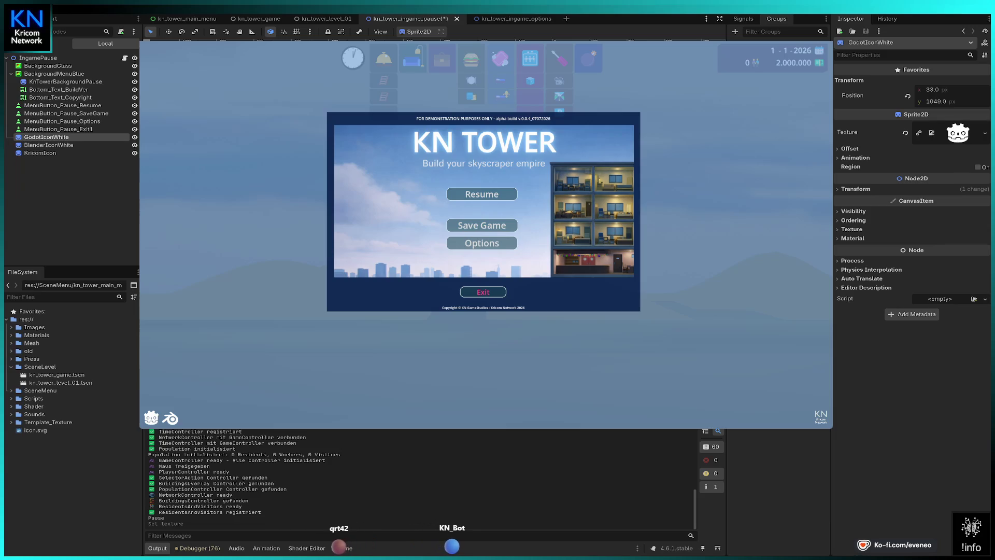
{"action": "key", "text": "ctrl+d"}
{"action": "key", "text": "Right"}
{"action": "key", "text": "Right"}
{"action": "key", "text": "Right"}
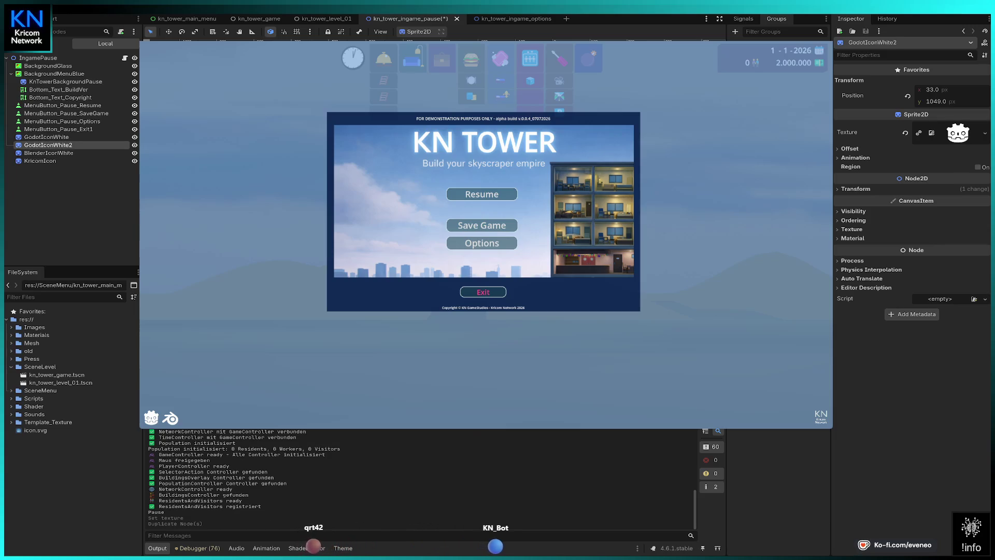
{"action": "key", "text": "Right"}
{"action": "key", "text": "Right"}
{"action": "key", "text": "Right"}
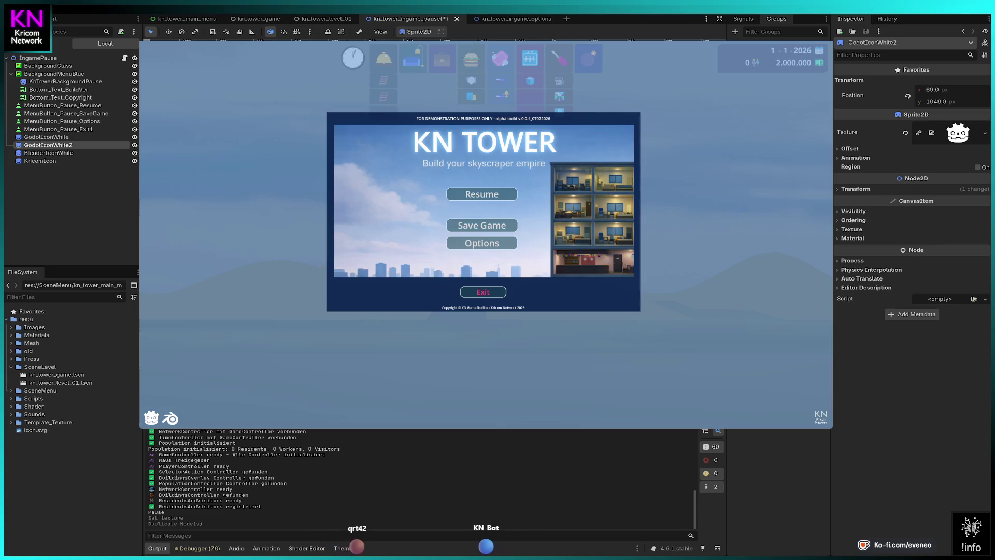
{"action": "left_click", "coordinate": [933, 90]}
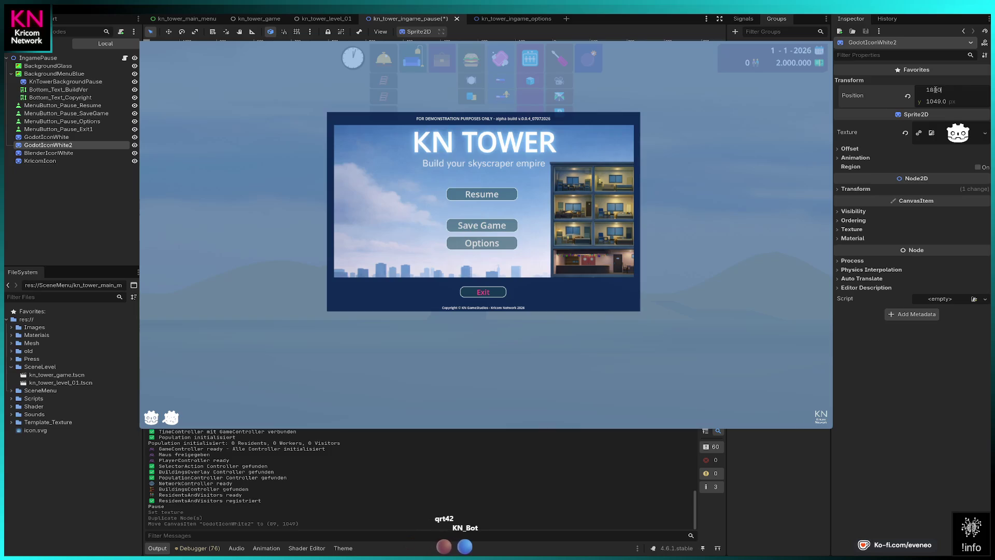
{"action": "key", "text": "Return"}
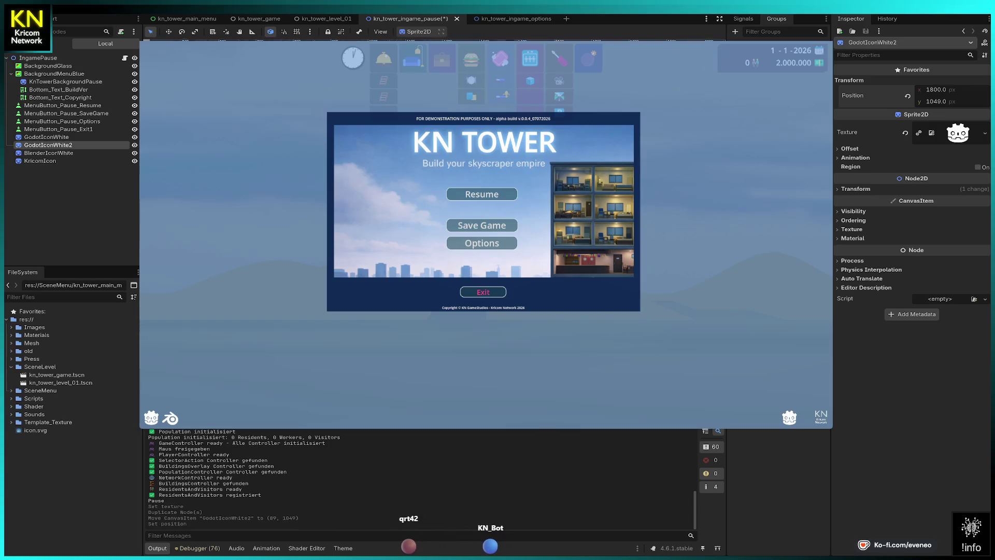
Move the Godot logo copy into the bottom-right corner at x 1887.
{"action": "left_click_drag", "start_coordinate": [933, 89], "coordinate": [942, 90]}
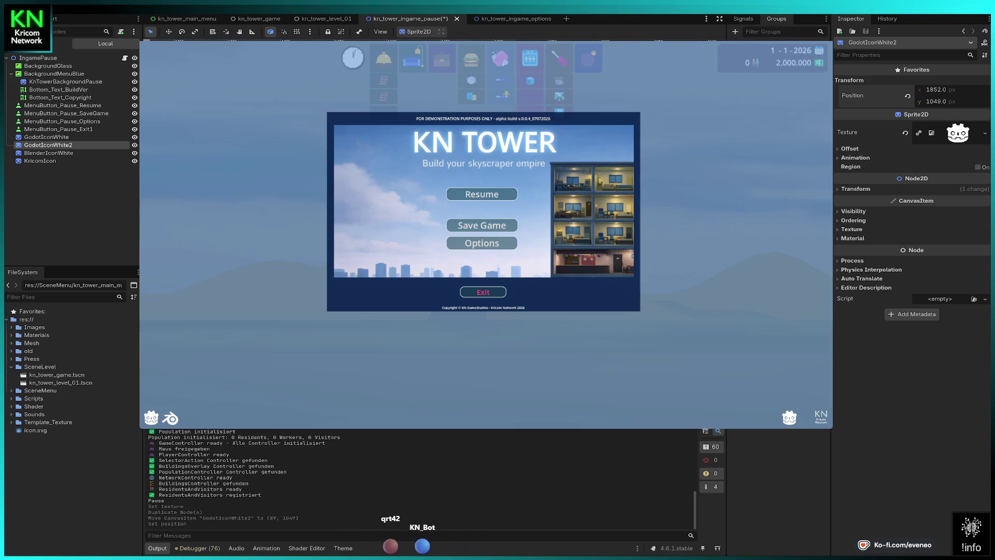
{"action": "left_click_drag", "start_coordinate": [789, 417], "coordinate": [820, 418]}
{"action": "key", "text": "Right"}
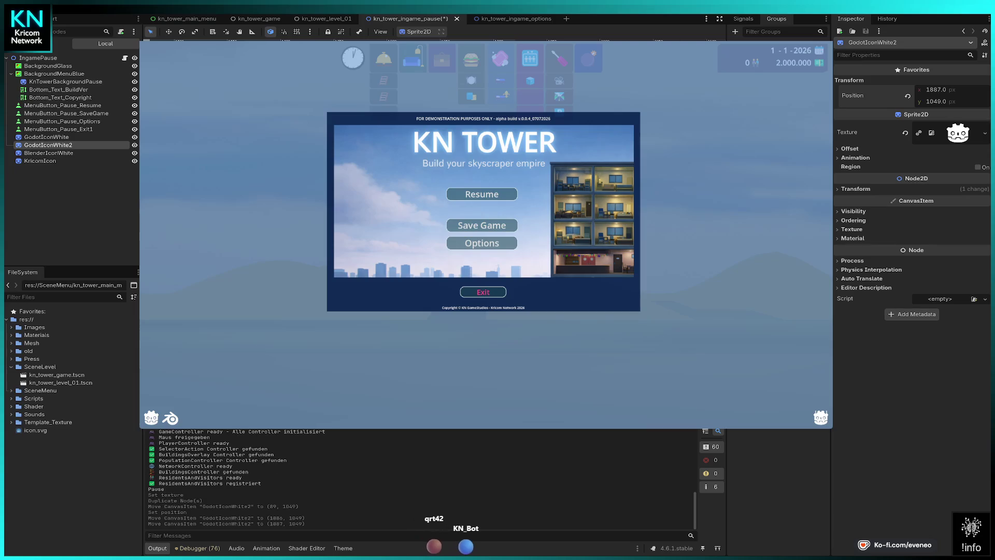
{"action": "key", "text": "Right"}
{"action": "key", "text": "Left"}
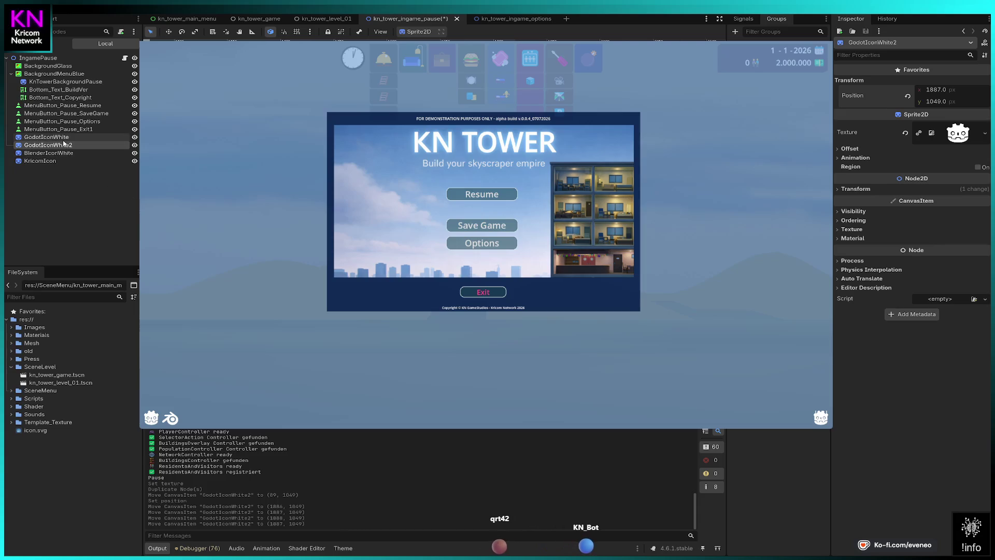
{"action": "left_click", "coordinate": [54, 162]}
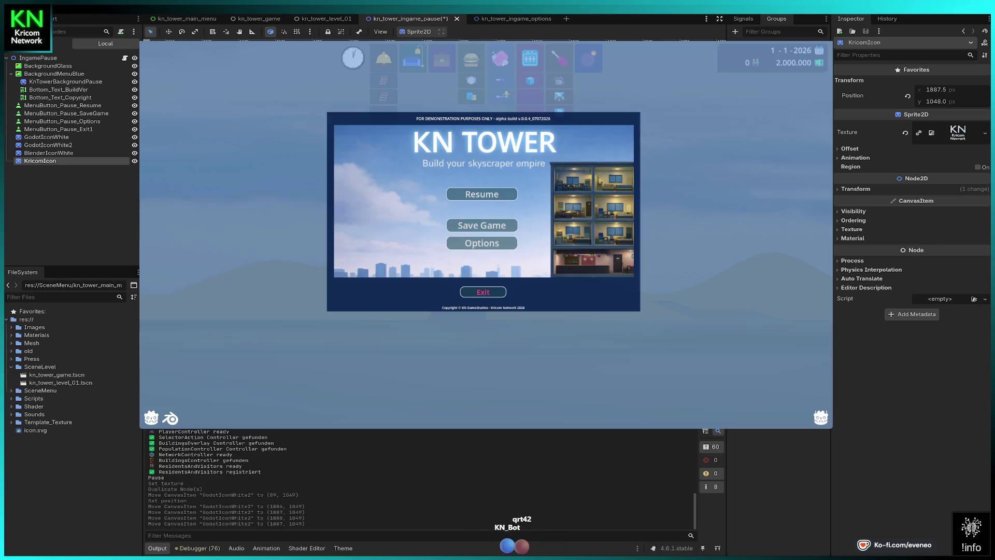
Nudge KricomIcon to about x 1887, y 1049, then delete the GodotIconWhite2 copy.
{"action": "key", "text": "Left"}
{"action": "key", "text": "Left"}
{"action": "key", "text": "Left"}
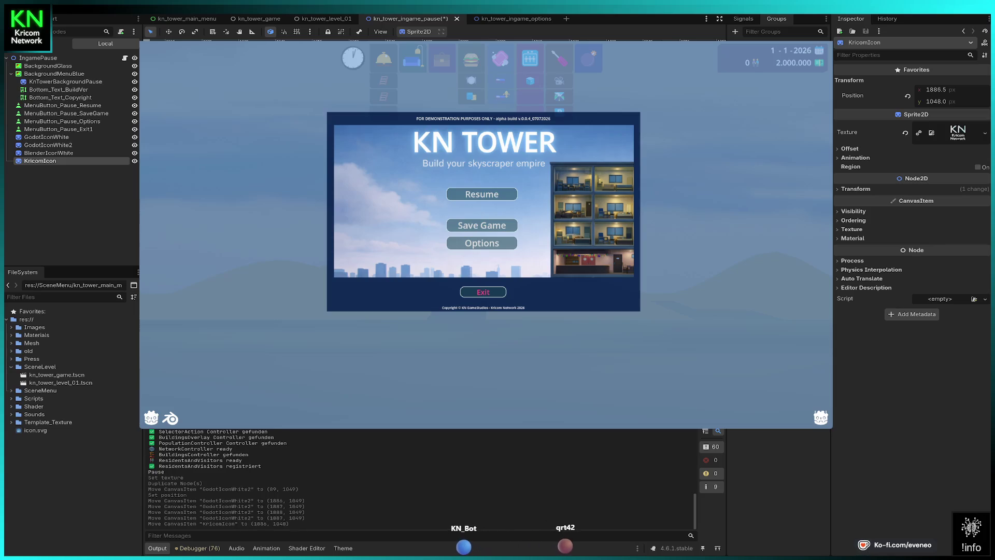
{"action": "left_click_drag", "start_coordinate": [820, 417], "coordinate": [822, 418]}
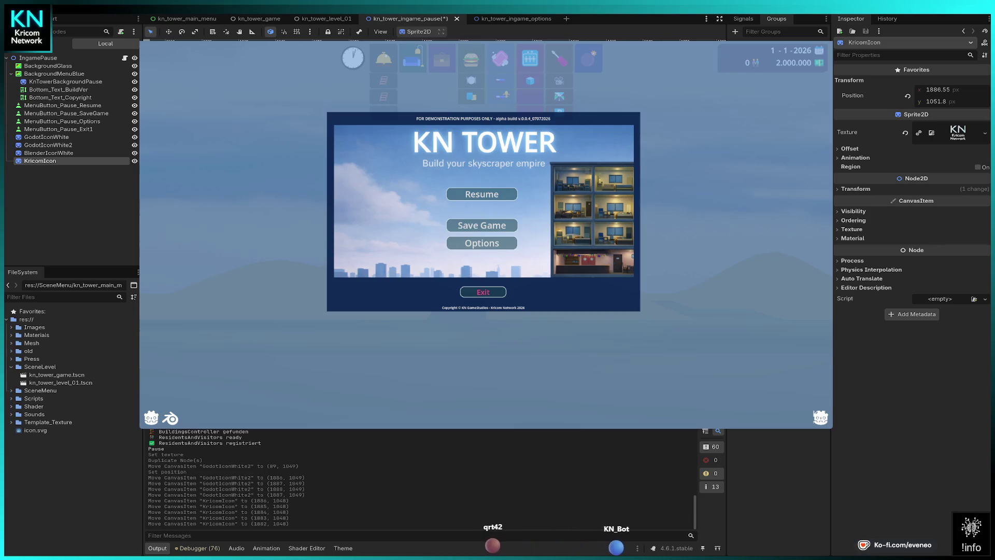
{"action": "key", "text": "Right"}
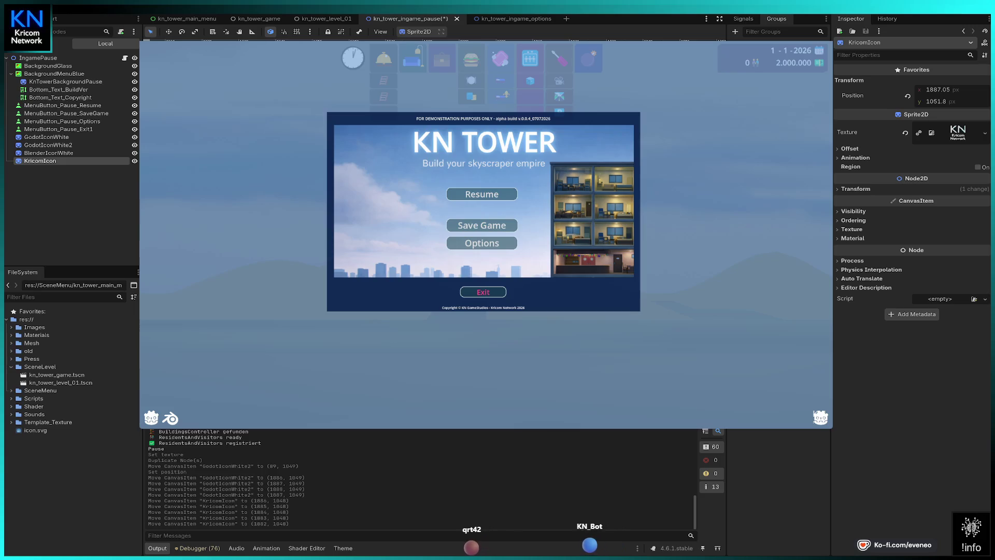
{"action": "key", "text": "Up"}
{"action": "key", "text": "Up"}
{"action": "key", "text": "Up"}
{"action": "key", "text": "Down"}
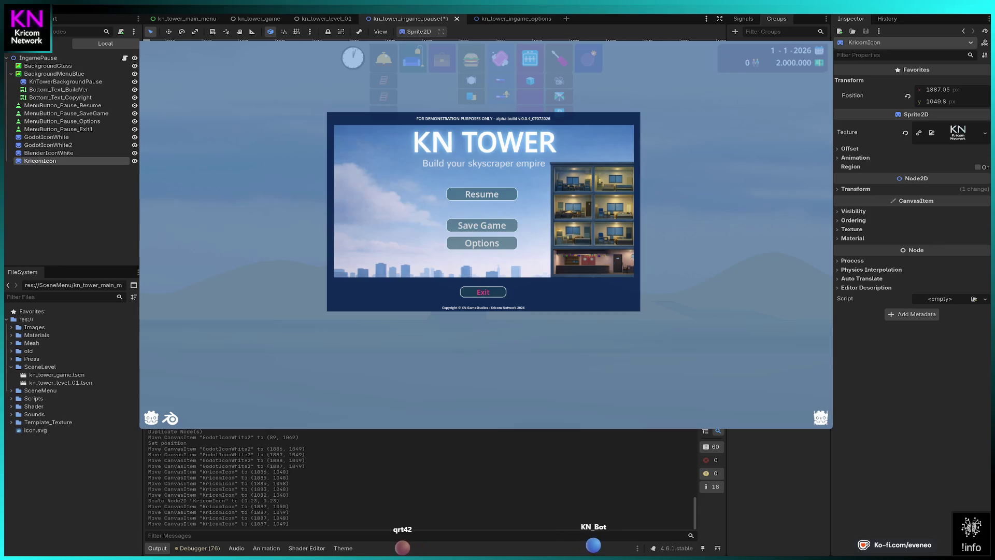
{"action": "left_click", "coordinate": [63, 145]}
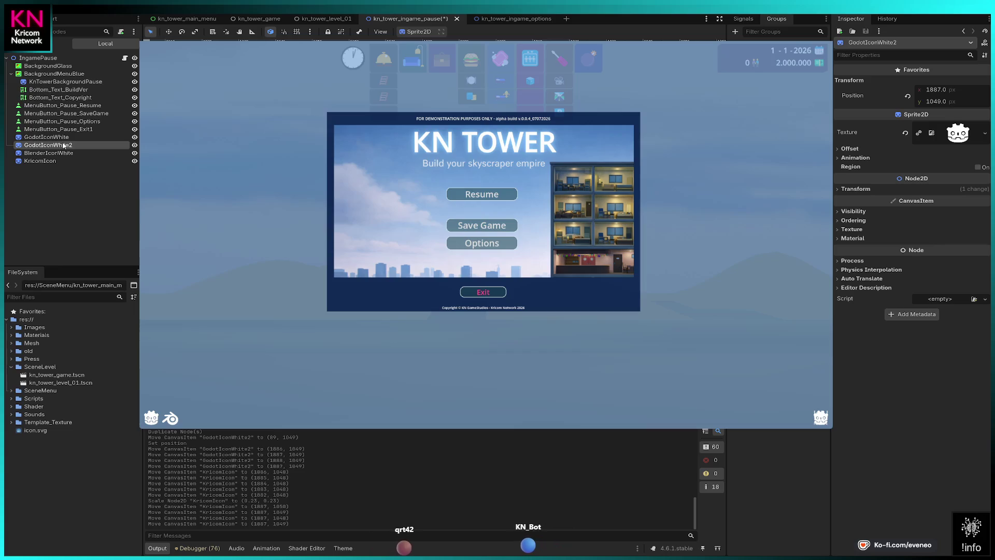
{"action": "key", "text": "Delete"}
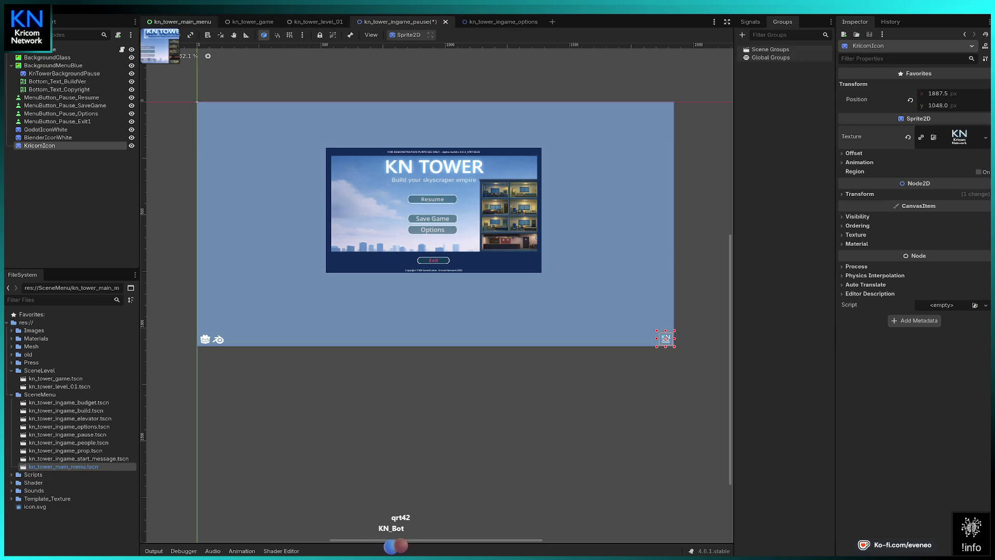
Compare the Kricom logo across the main menu, options and pause scenes.
{"action": "left_click", "coordinate": [184, 23]}
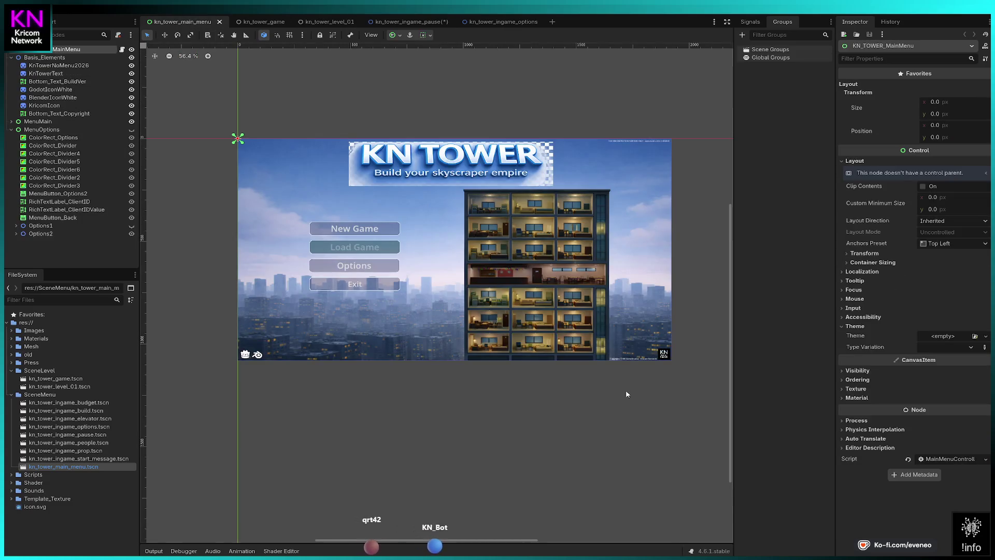
{"action": "left_click", "coordinate": [663, 354]}
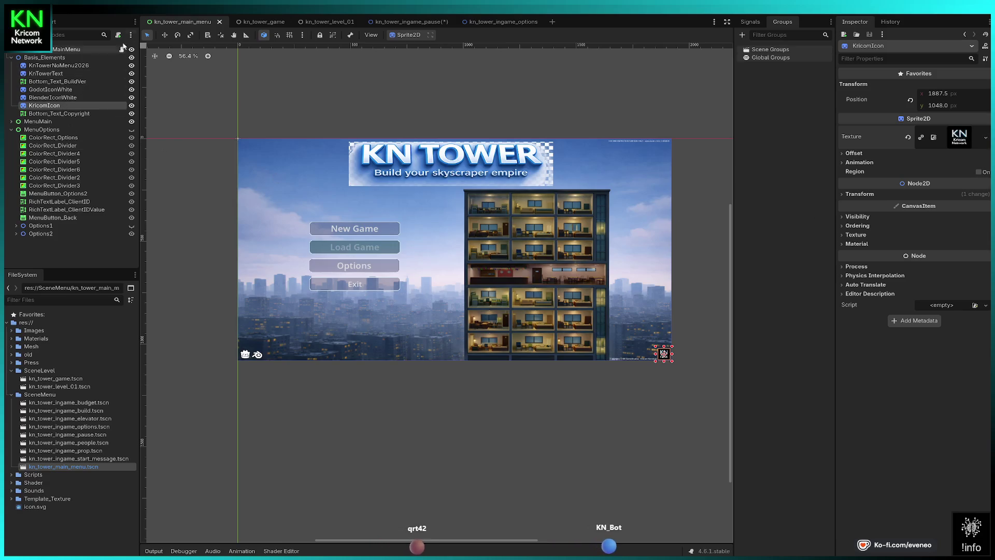
{"action": "mouse_move", "coordinate": [260, 29]}
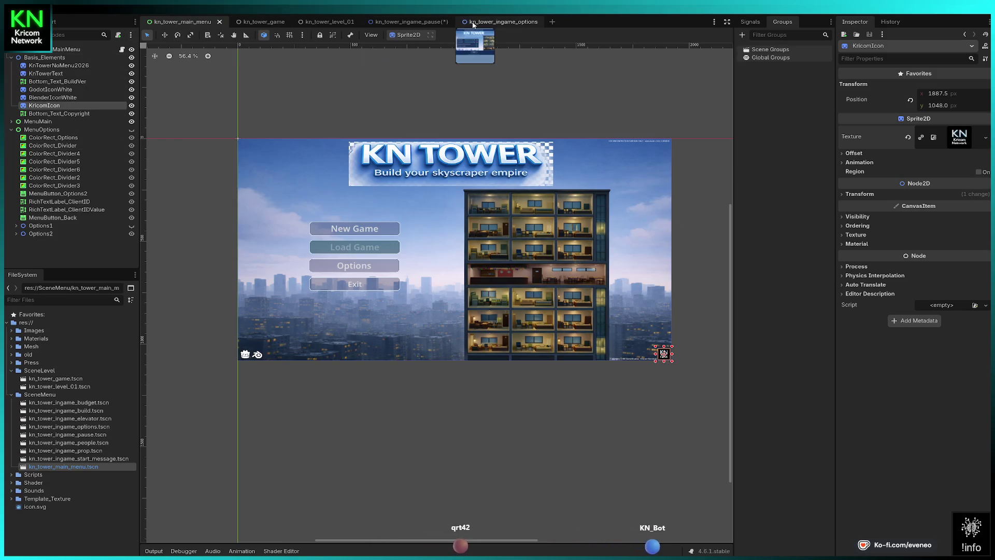
{"action": "left_click", "coordinate": [500, 27]}
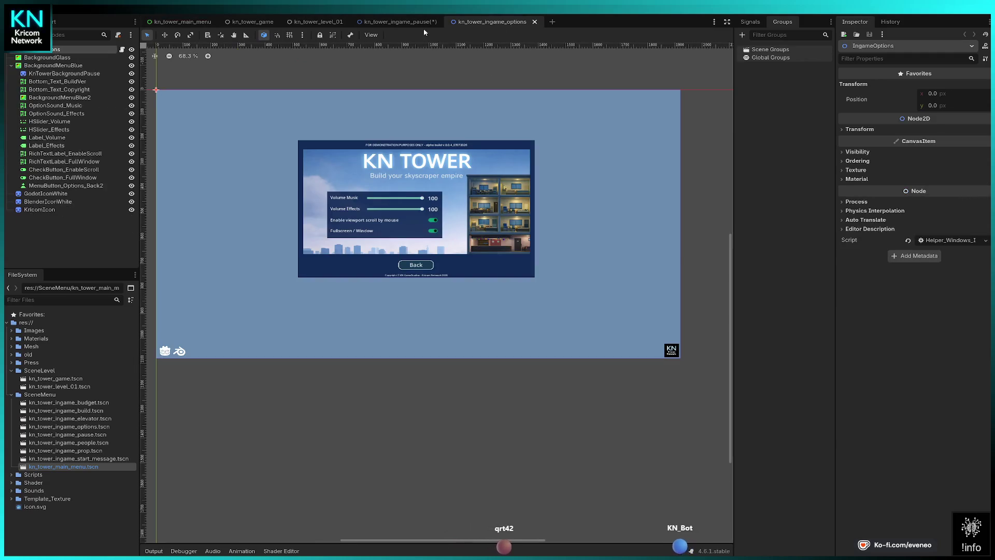
{"action": "left_click", "coordinate": [399, 22]}
{"action": "left_click", "coordinate": [611, 407]}
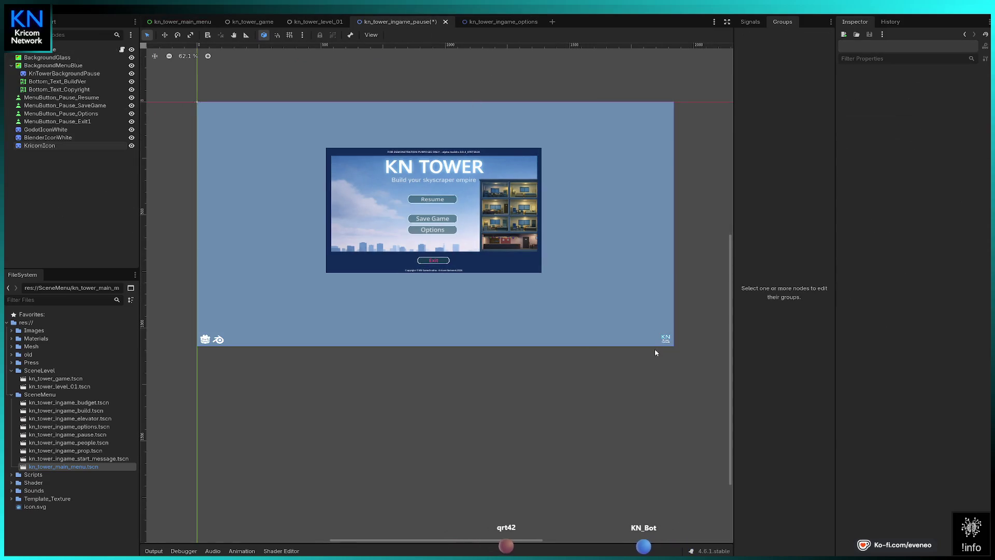
{"action": "left_click", "coordinate": [666, 339]}
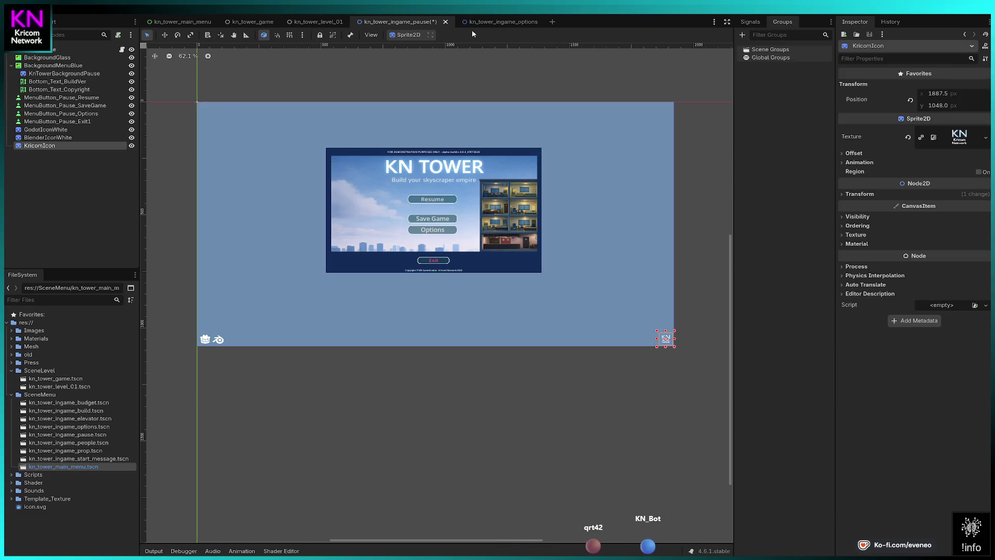
Save the kn_tower_ingame_options scene and bring up kn_tower_main_menu.
{"action": "left_click", "coordinate": [498, 22]}
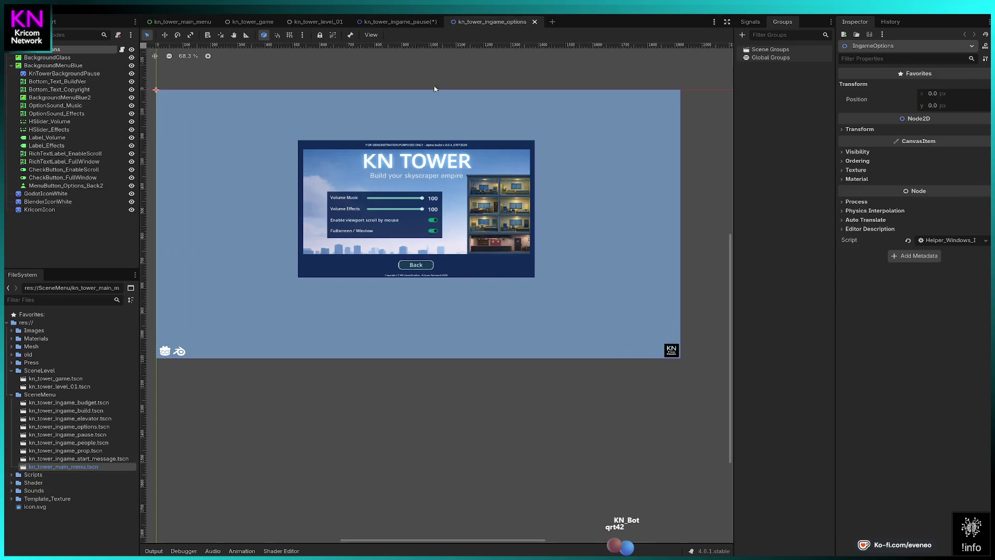
{"action": "left_click", "coordinate": [48, 210]}
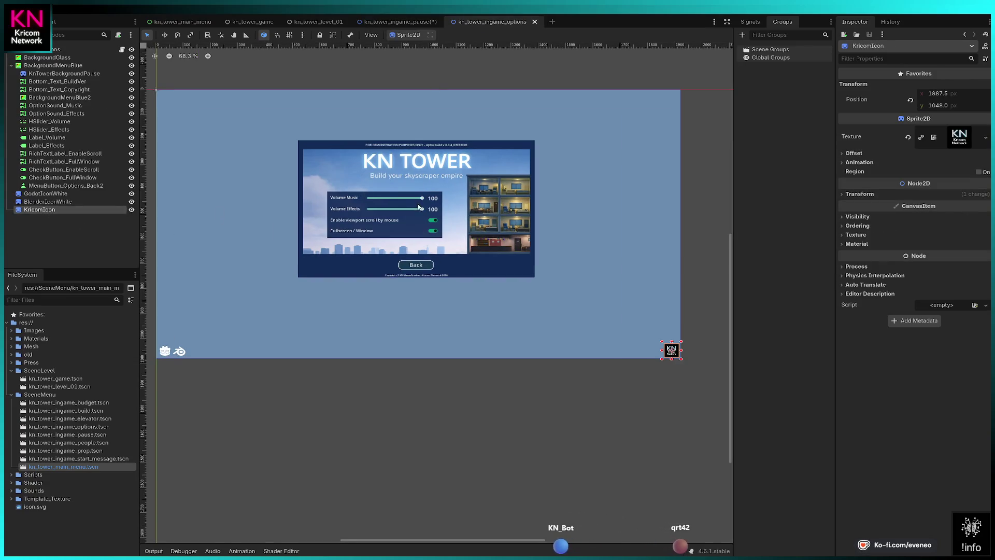
{"action": "key", "text": "Delete"}
{"action": "key", "text": "ctrl+z"}
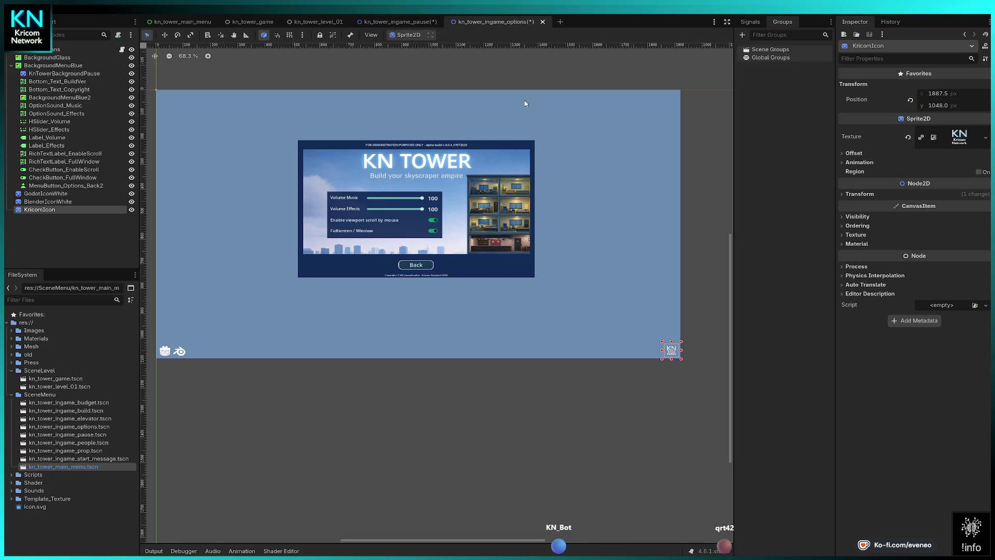
{"action": "key", "text": "ctrl+s"}
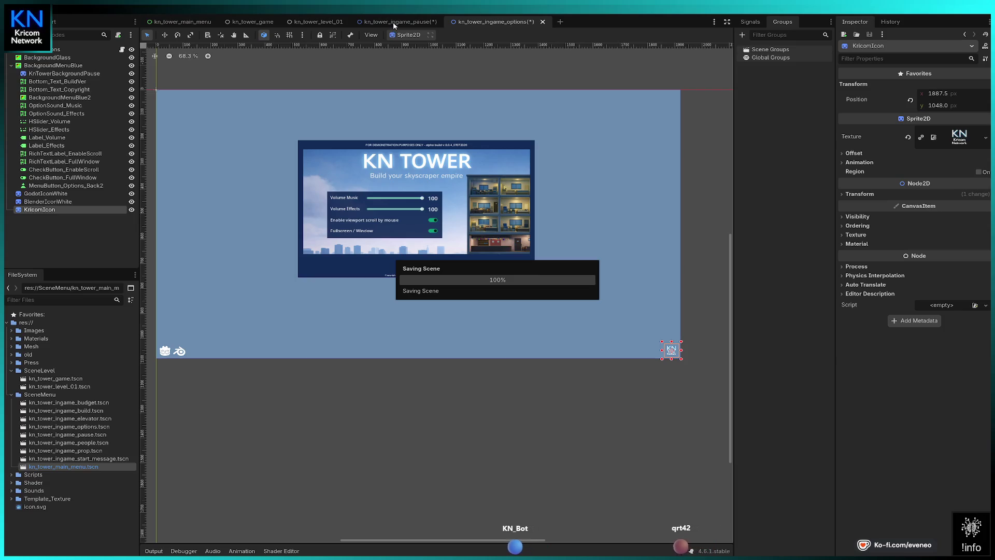
{"action": "left_click", "coordinate": [392, 26]}
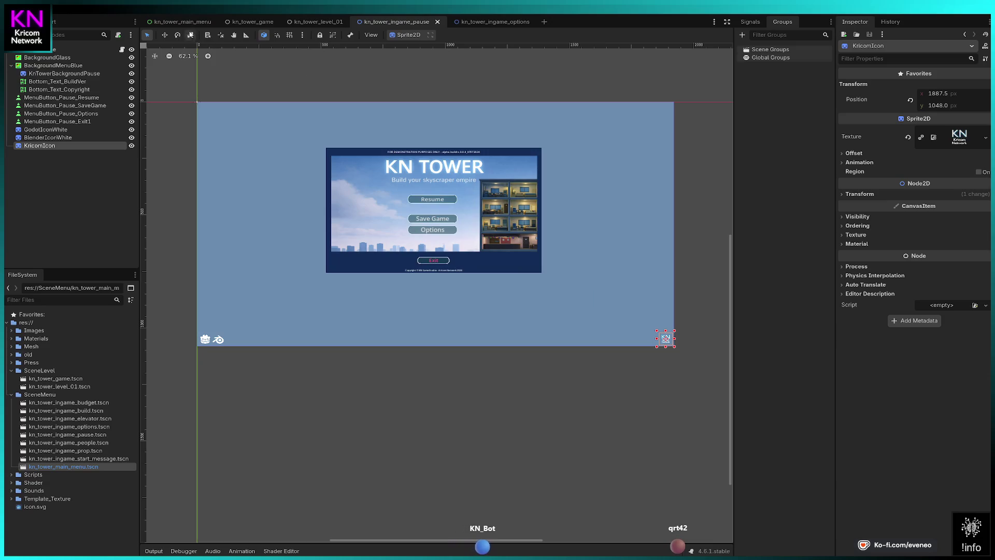
{"action": "left_click", "coordinate": [179, 22]}
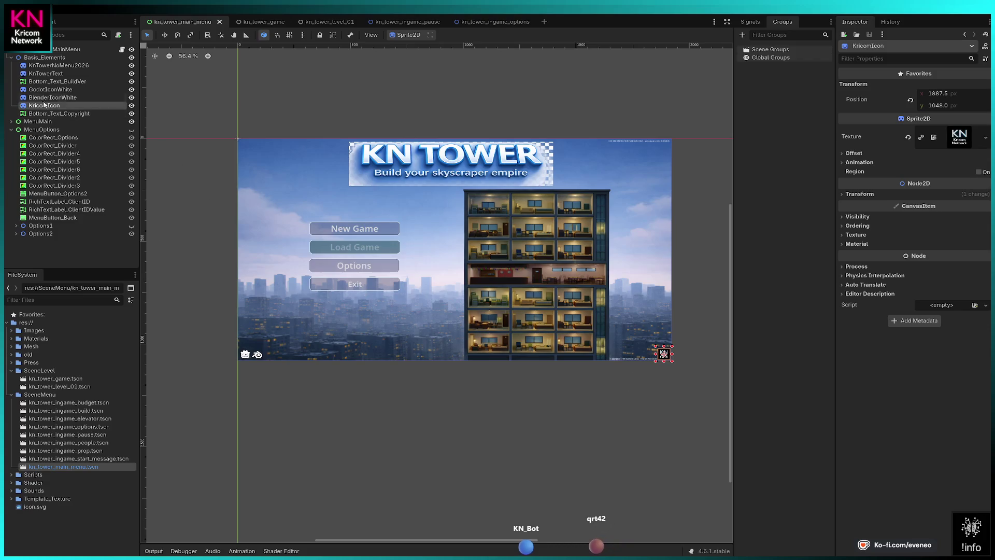
Paste the copied KricomIcon into the main menu and delete the old KricomIcon node.
{"action": "left_click", "coordinate": [41, 51]}
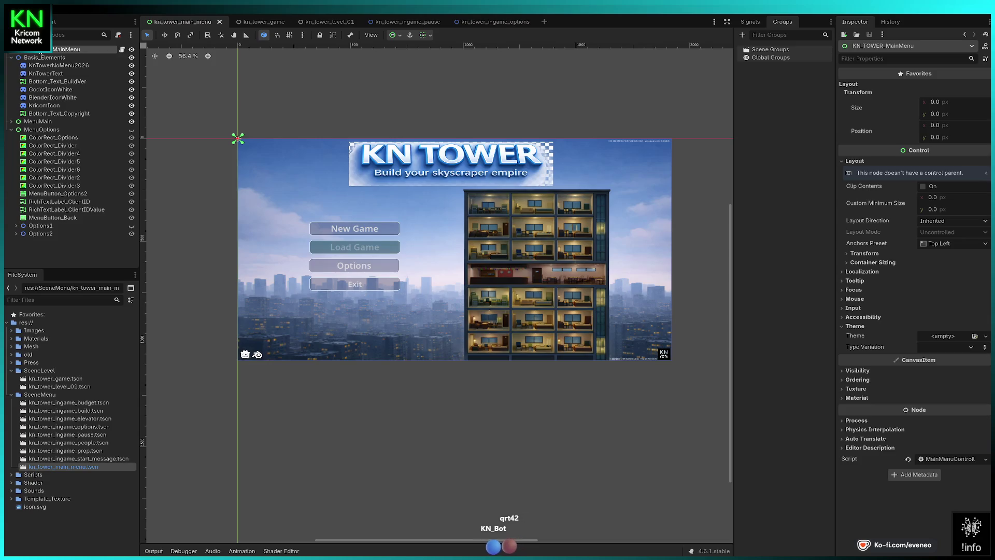
{"action": "key", "text": "ctrl+v"}
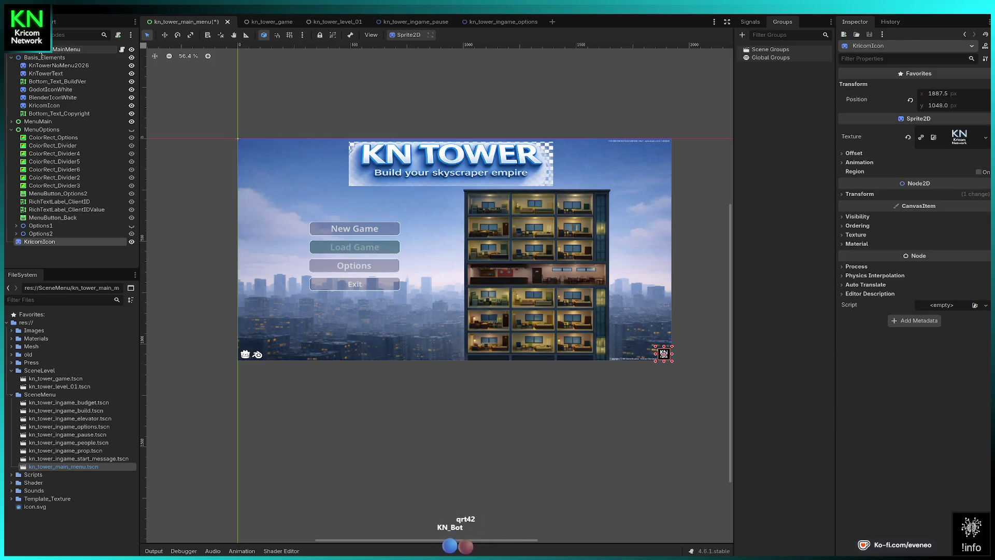
{"action": "left_click_drag", "start_coordinate": [35, 244], "coordinate": [50, 112]}
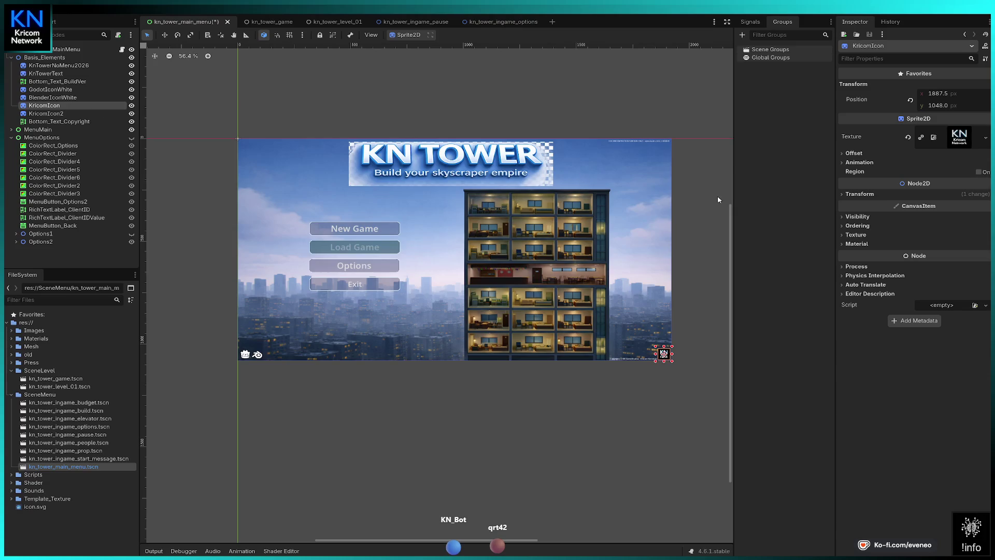
{"action": "key", "text": "Delete"}
{"action": "left_click", "coordinate": [68, 106]}
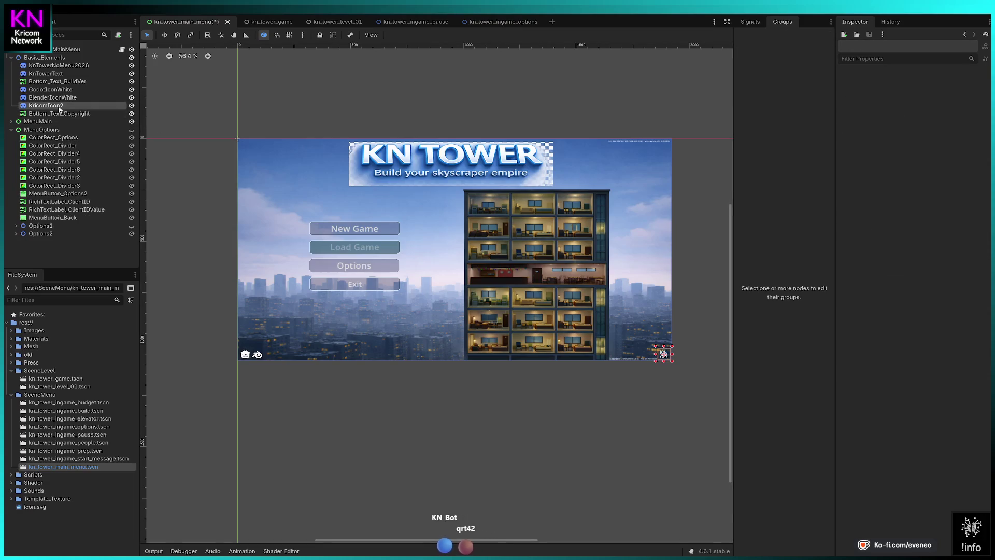
Rename KricomIcon2 to KricomIcon and save the main menu scene.
{"action": "double_click", "coordinate": [69, 106]}
{"action": "key", "text": "End"}
{"action": "key", "text": "BackSpace"}
{"action": "key", "text": "Return"}
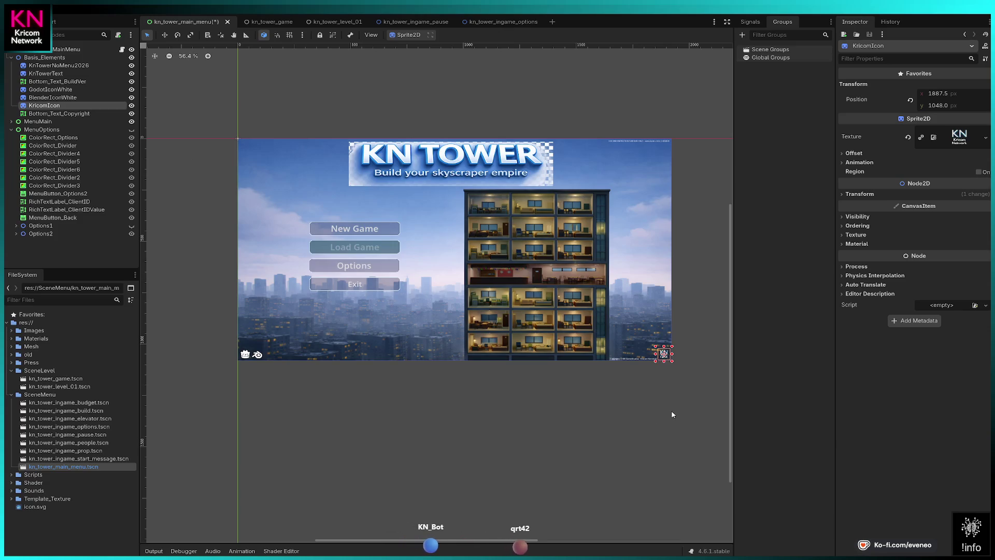
{"action": "key", "text": "ctrl+s"}
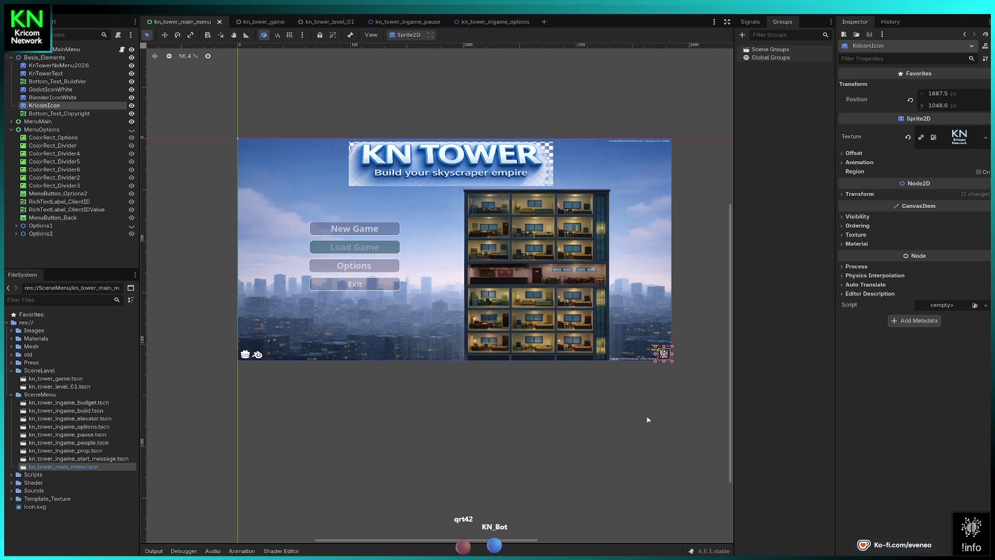
{"action": "left_click", "coordinate": [866, 14]}
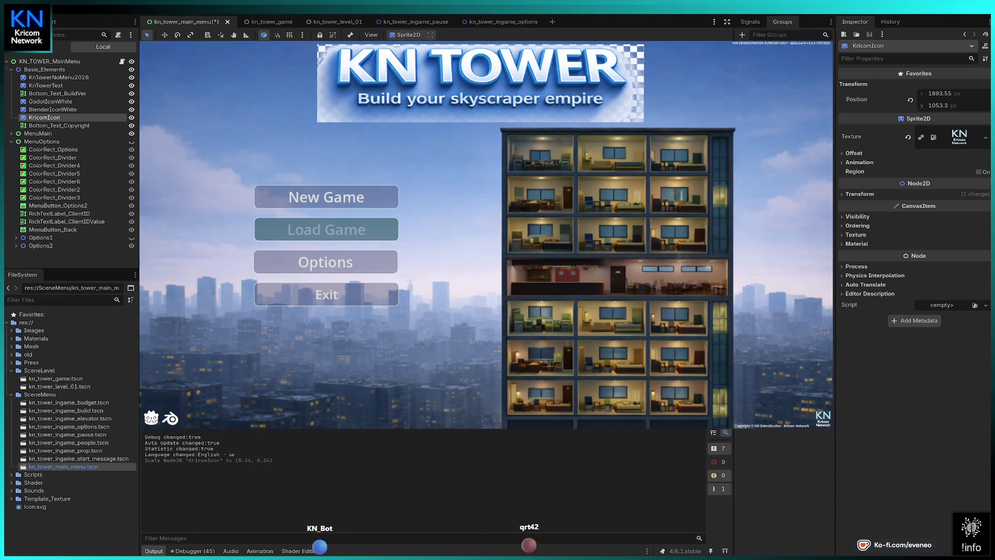
Nudge the copyright label and KricomIcon into alignment at the bottom right.
{"action": "left_click", "coordinate": [59, 125]}
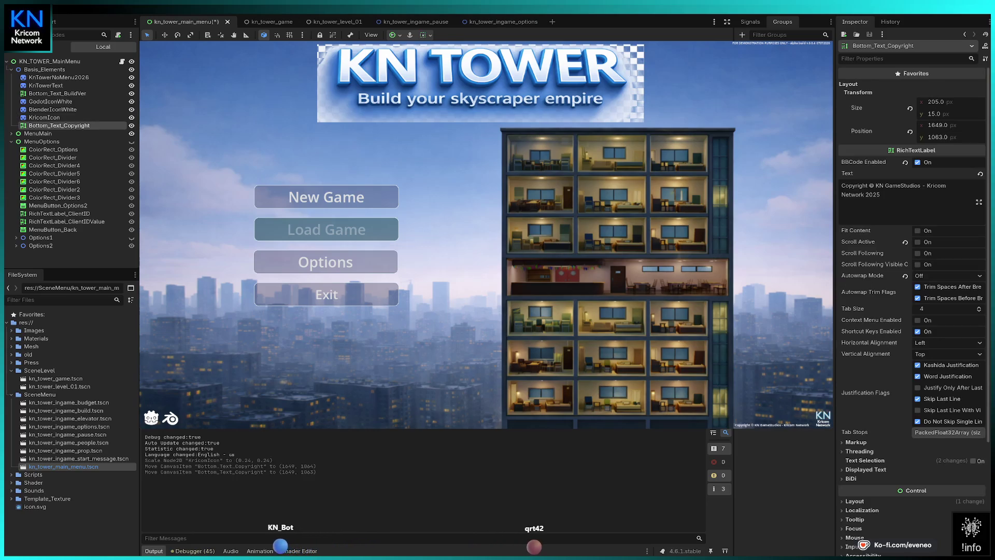
{"action": "key", "text": "Up"}
{"action": "key", "text": "Up"}
{"action": "key", "text": "Escape"}
{"action": "key", "text": "Down"}
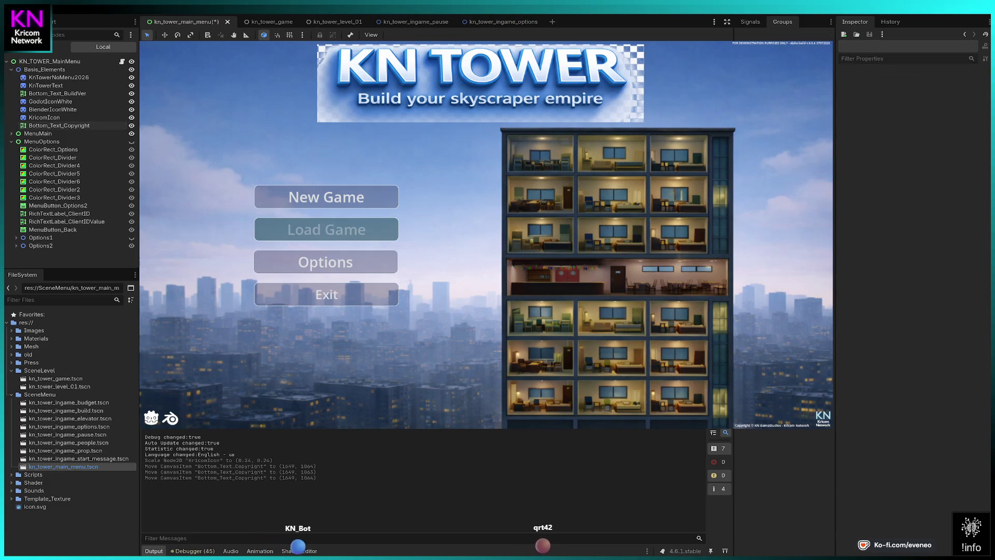
{"action": "left_click", "coordinate": [52, 78]}
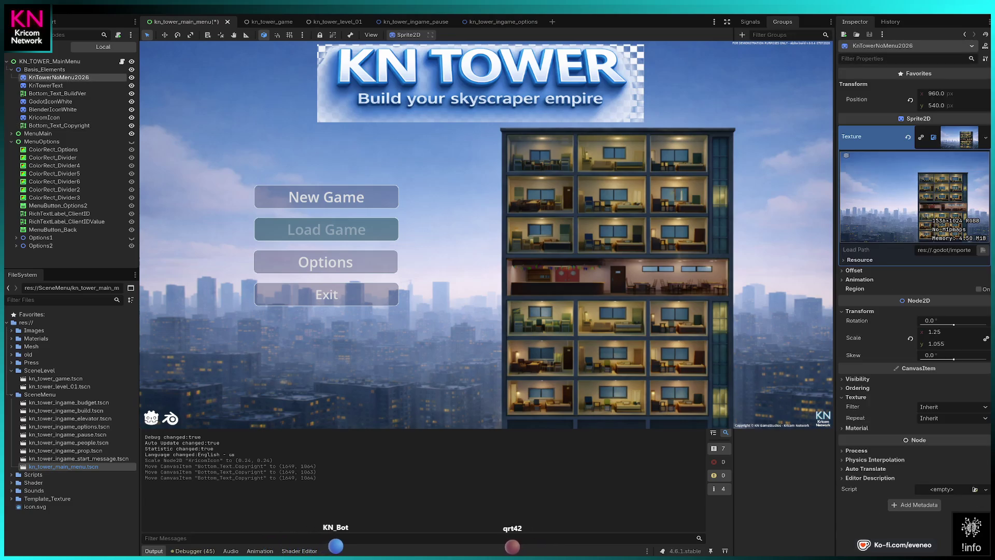
{"action": "left_click_drag", "start_coordinate": [822, 419], "coordinate": [823, 418]}
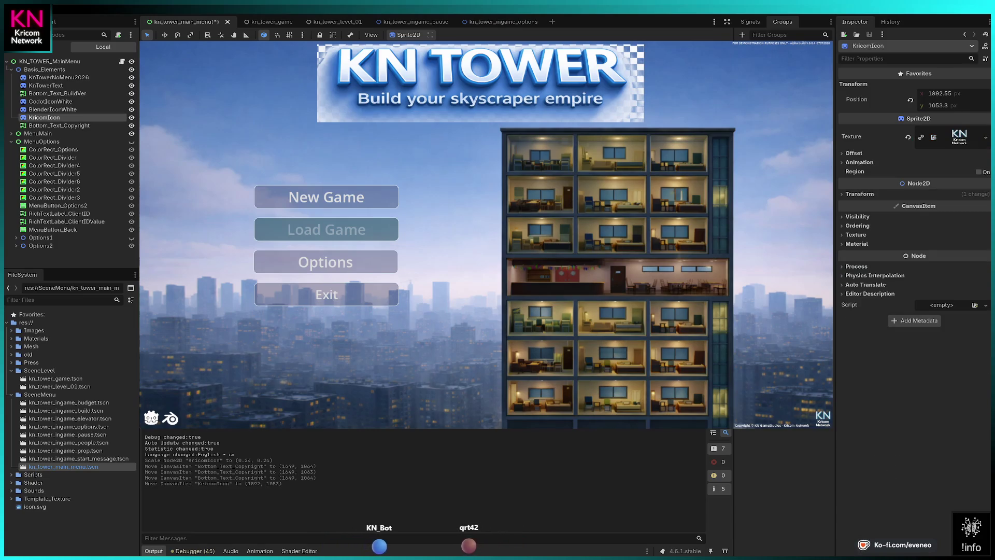
{"action": "key", "text": "Escape"}
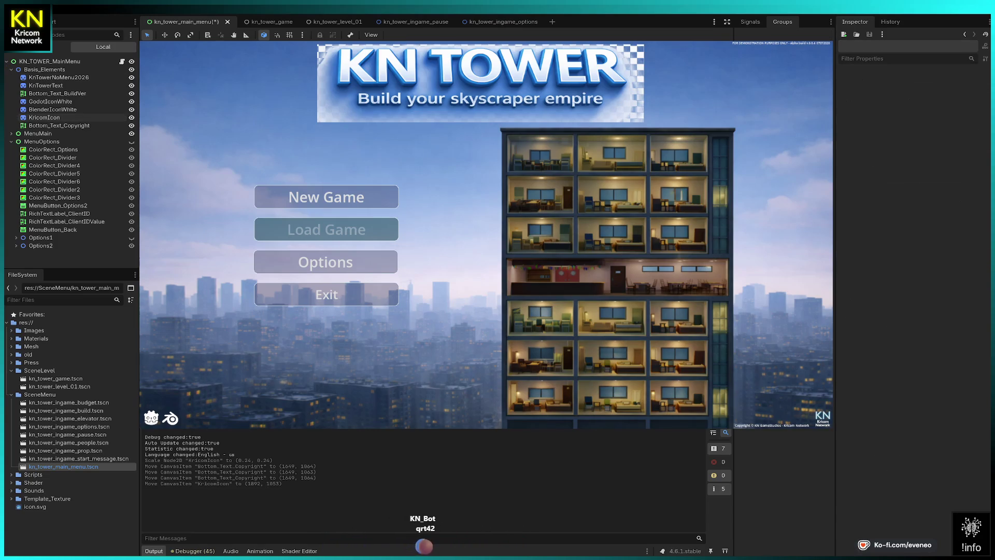
{"action": "left_click_drag", "start_coordinate": [771, 424], "coordinate": [772, 425]}
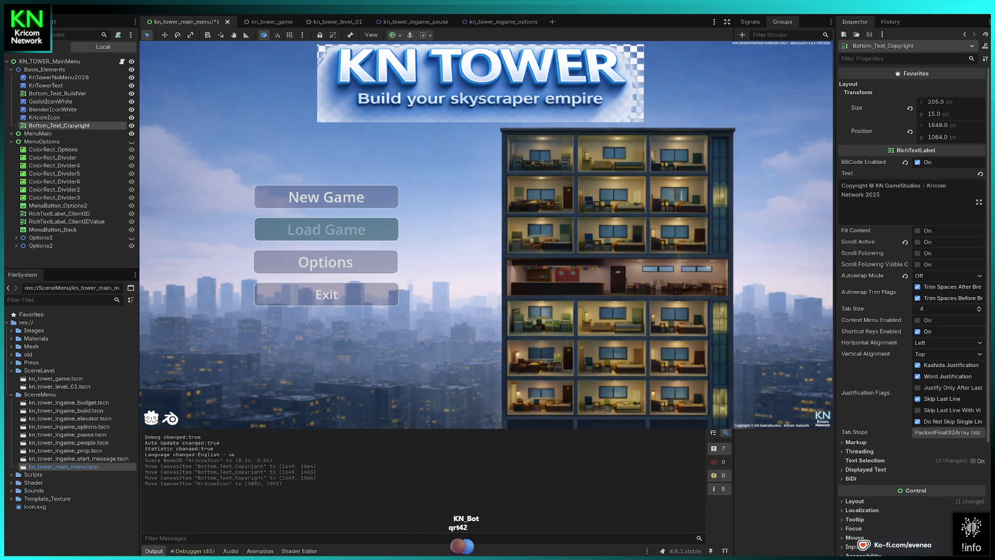
{"action": "key", "text": "Right"}
{"action": "key", "text": "Right"}
{"action": "key", "text": "Right"}
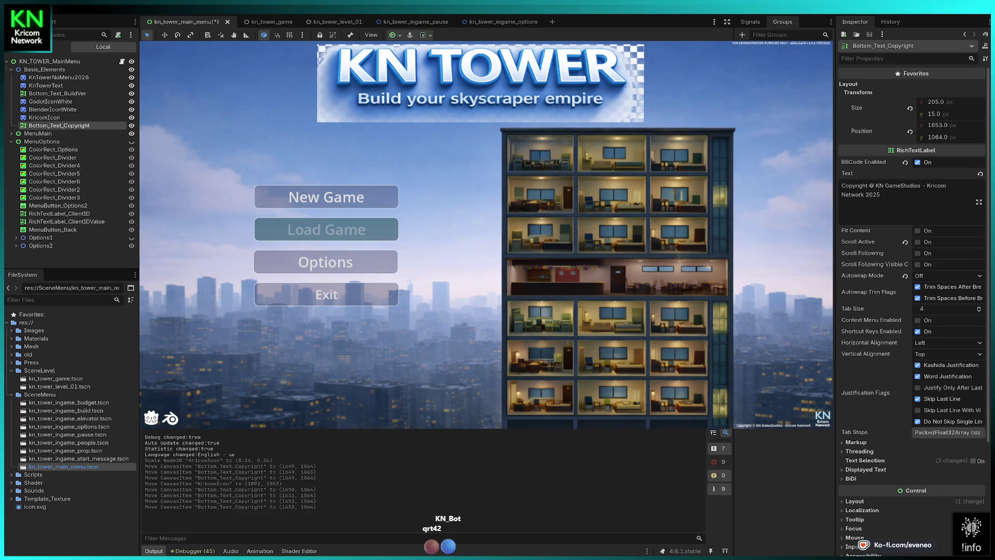
{"action": "key", "text": "Right"}
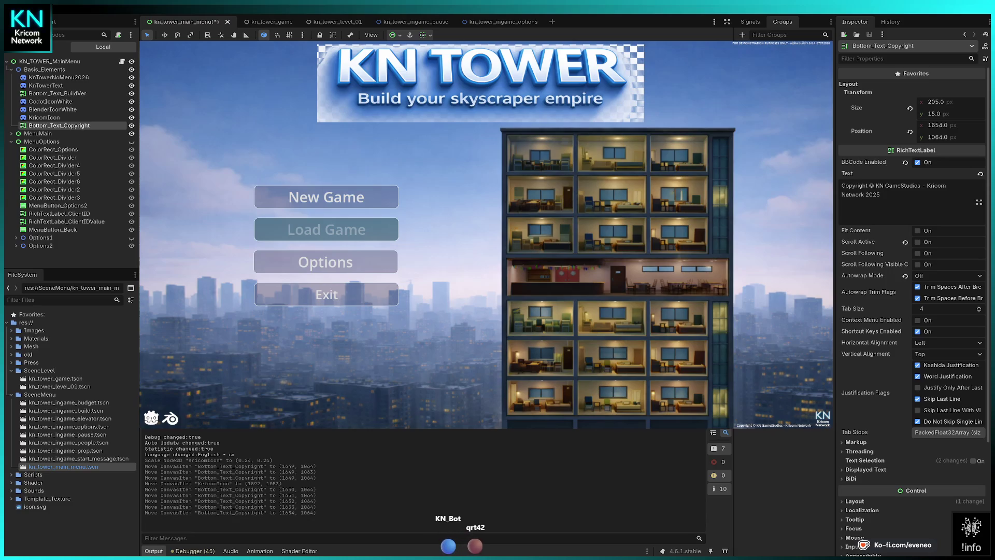
{"action": "key", "text": "Escape"}
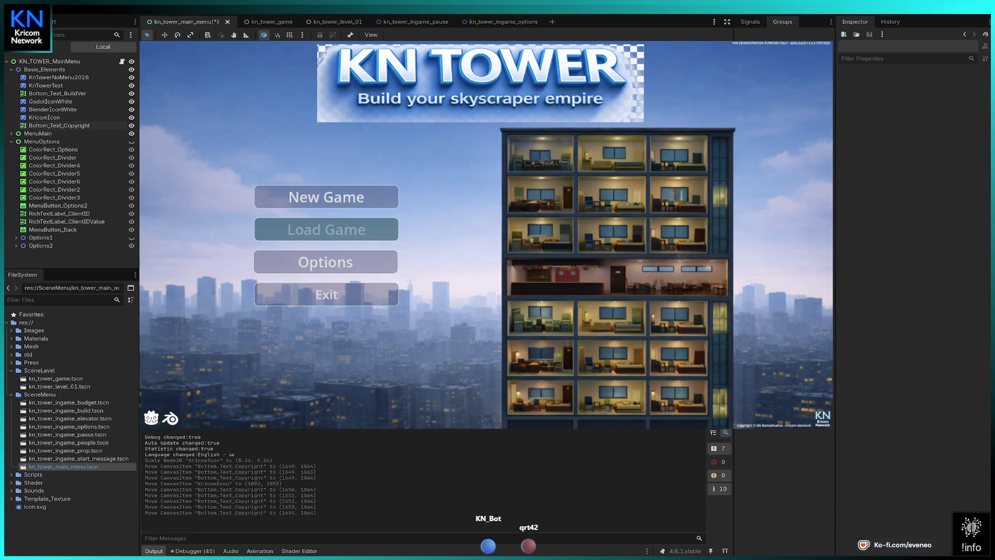
Centre-align the copyright text and set its width to 290 px.
{"action": "left_click", "coordinate": [59, 125]}
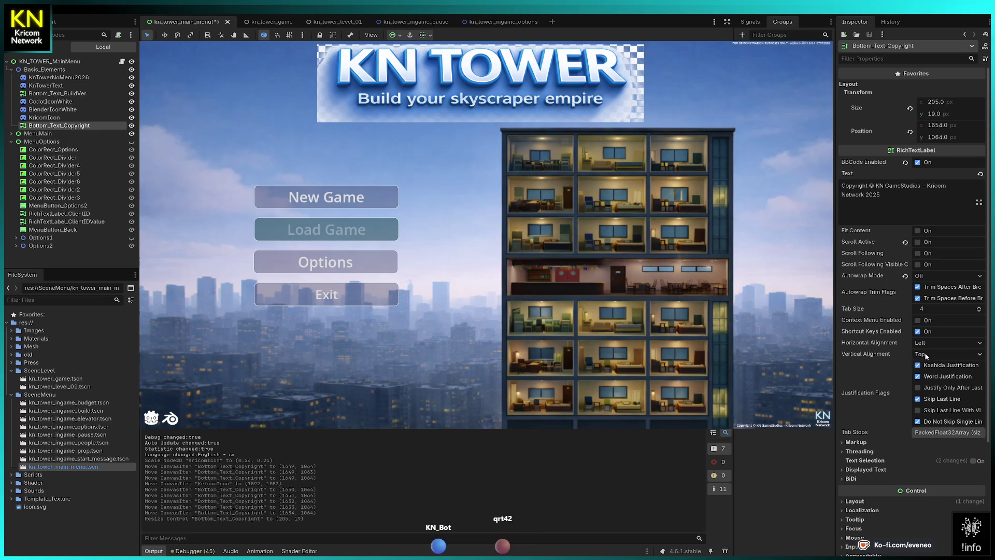
{"action": "left_click", "coordinate": [934, 370]}
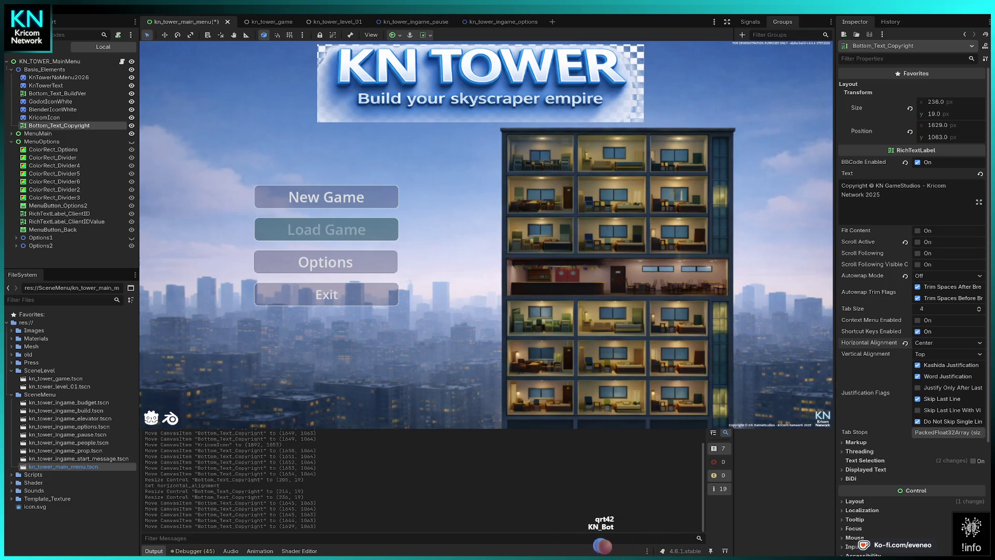
{"action": "left_click", "coordinate": [58, 77]}
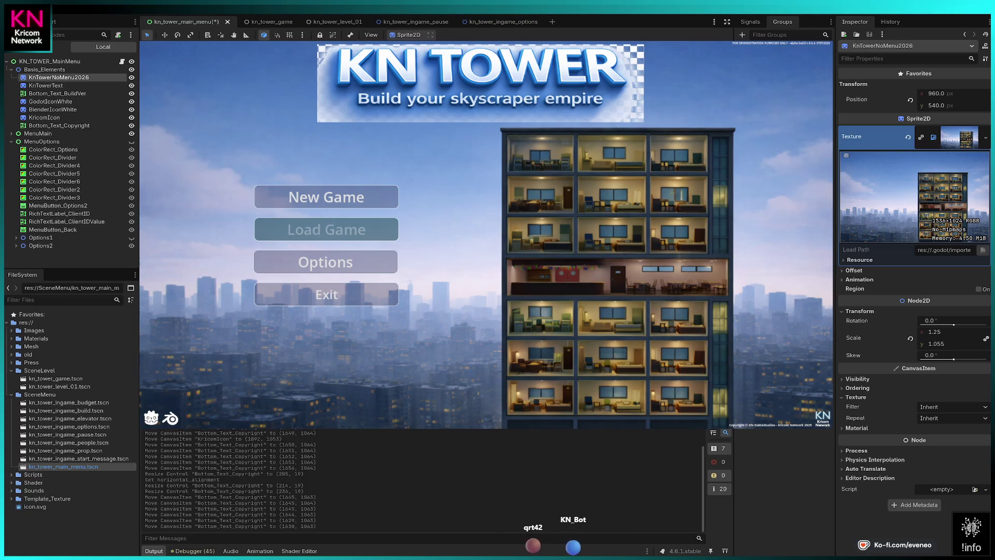
{"action": "left_click", "coordinate": [59, 125]}
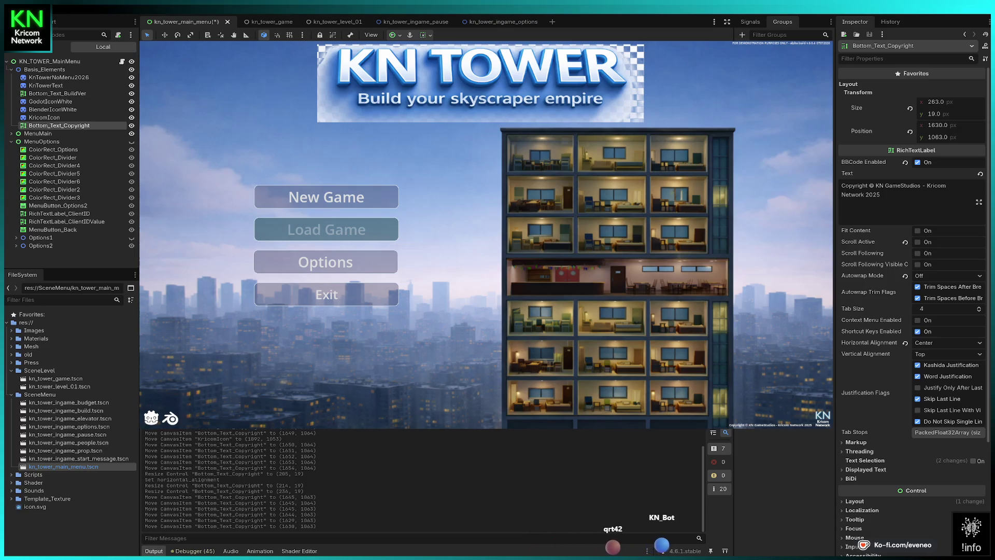
{"action": "type", "text": "290"}
{"action": "key", "text": "Return"}
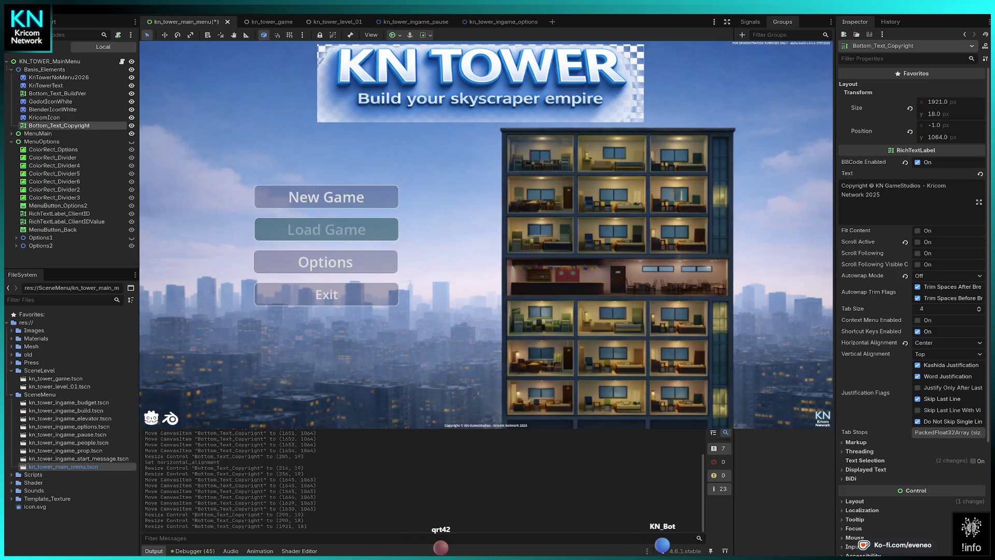
Undo the copyright label's full-width resize, left-align it, and delete the year's last digit.
{"action": "key", "text": "Escape"}
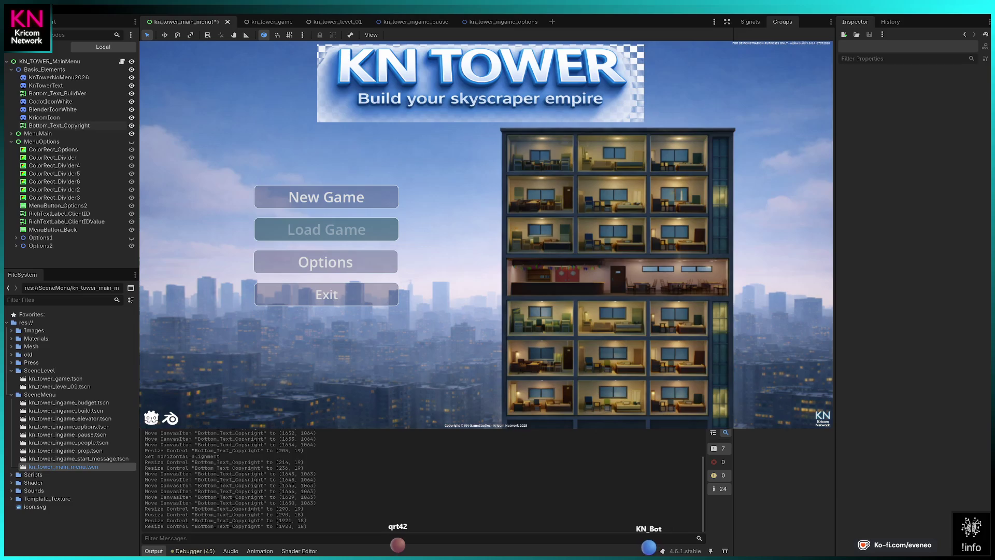
{"action": "key", "text": "ctrl+z"}
{"action": "key", "text": "ctrl+z"}
{"action": "key", "text": "ctrl+z"}
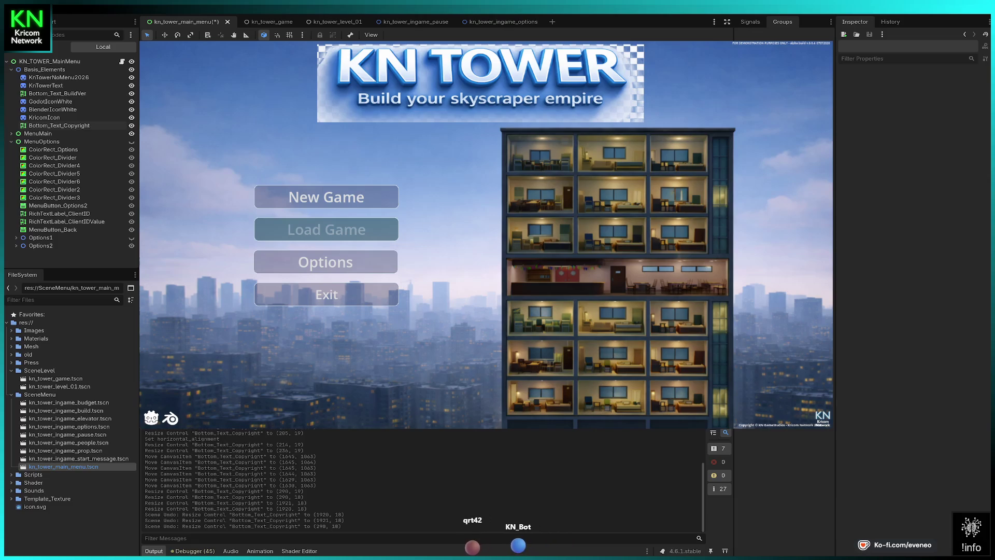
{"action": "left_click", "coordinate": [59, 126]}
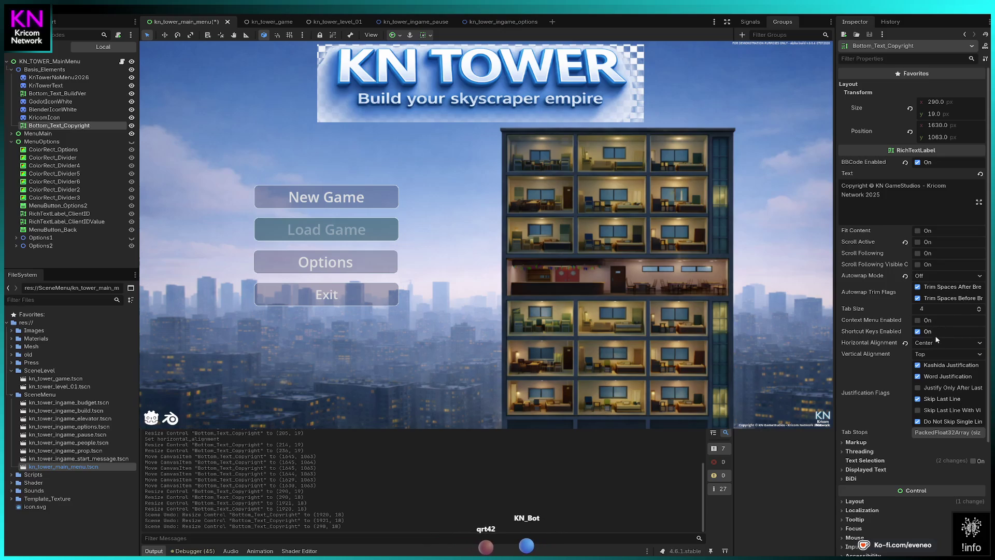
{"action": "left_click", "coordinate": [947, 342]}
{"action": "left_click", "coordinate": [936, 354]}
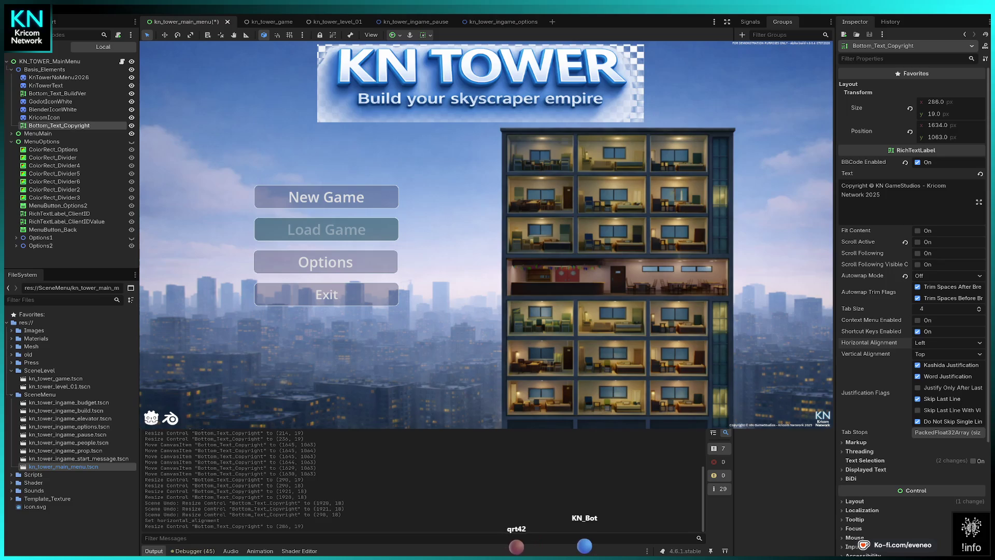
{"action": "left_click", "coordinate": [896, 195]}
{"action": "key", "text": "BackSpace"}
{"action": "key", "text": "Escape"}
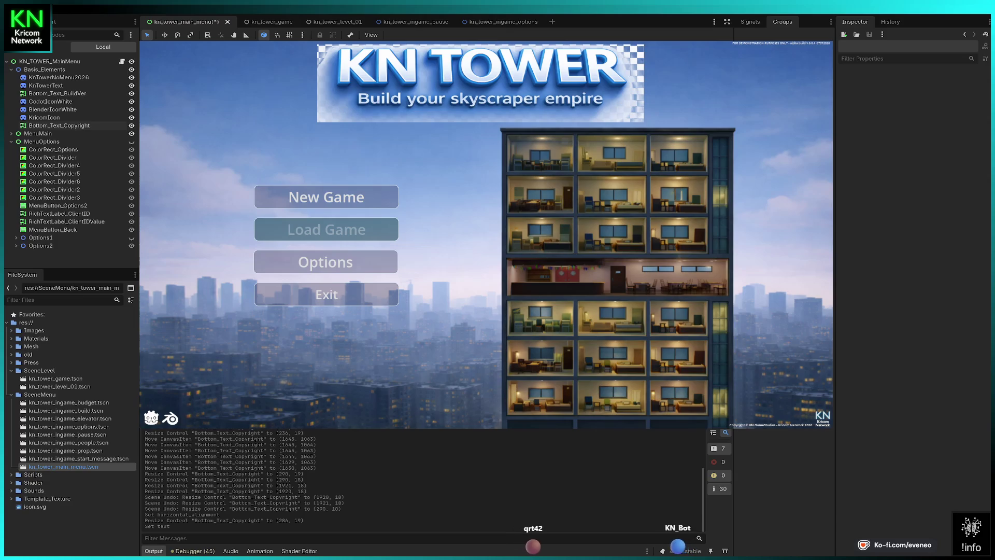
{"action": "left_click", "coordinate": [781, 43]}
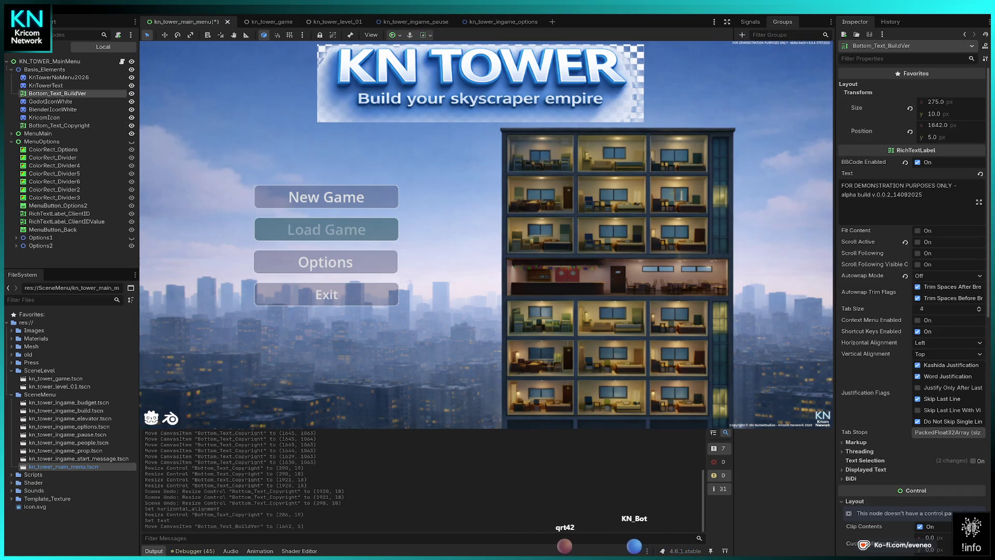
{"action": "key", "text": "Escape"}
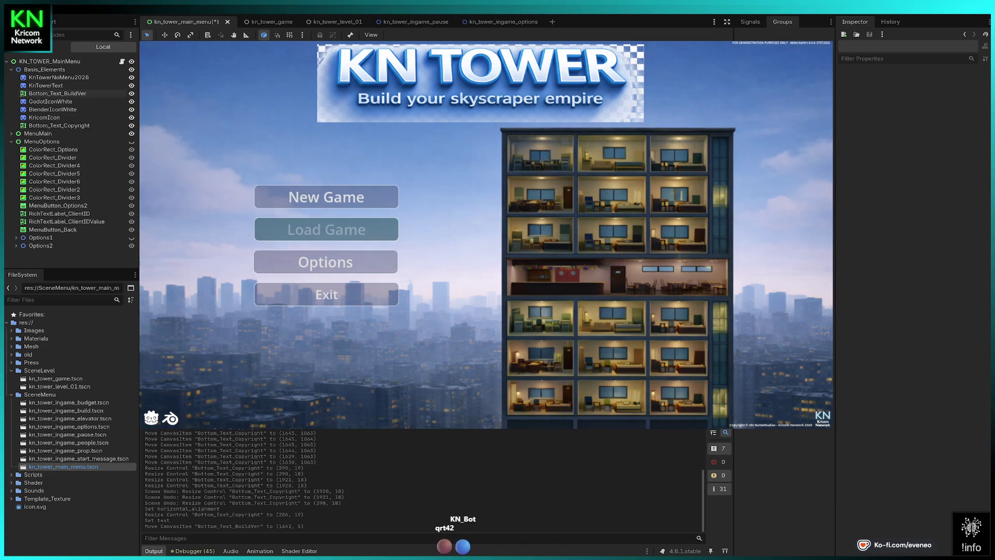
{"action": "left_click", "coordinate": [50, 102]}
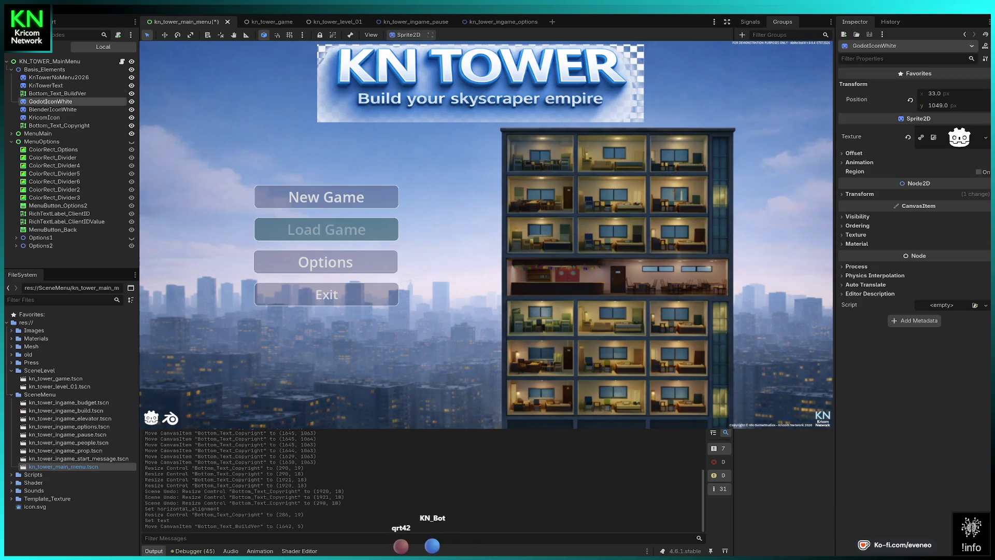
{"action": "key", "text": "ctrl+d"}
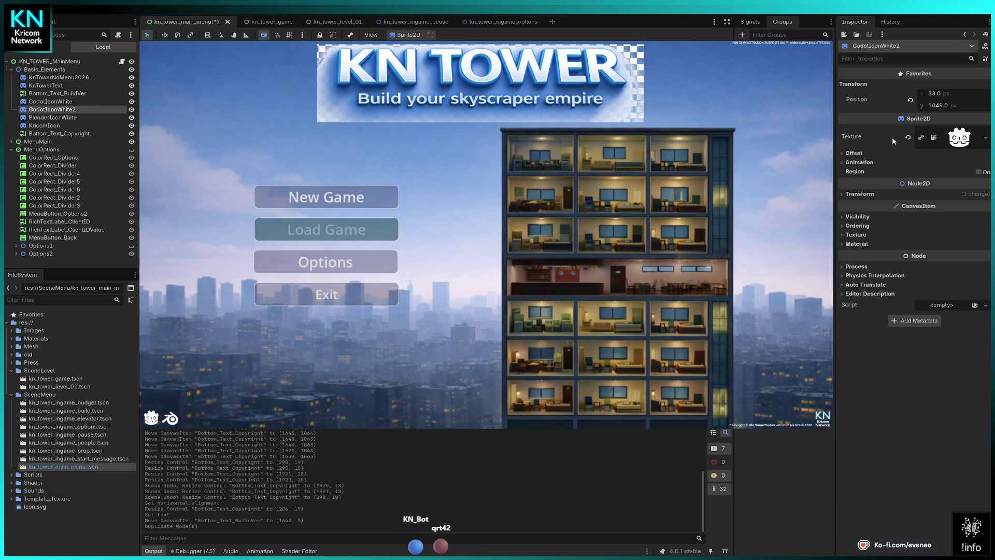
{"action": "left_click_drag", "start_coordinate": [946, 94], "coordinate": [953, 93]}
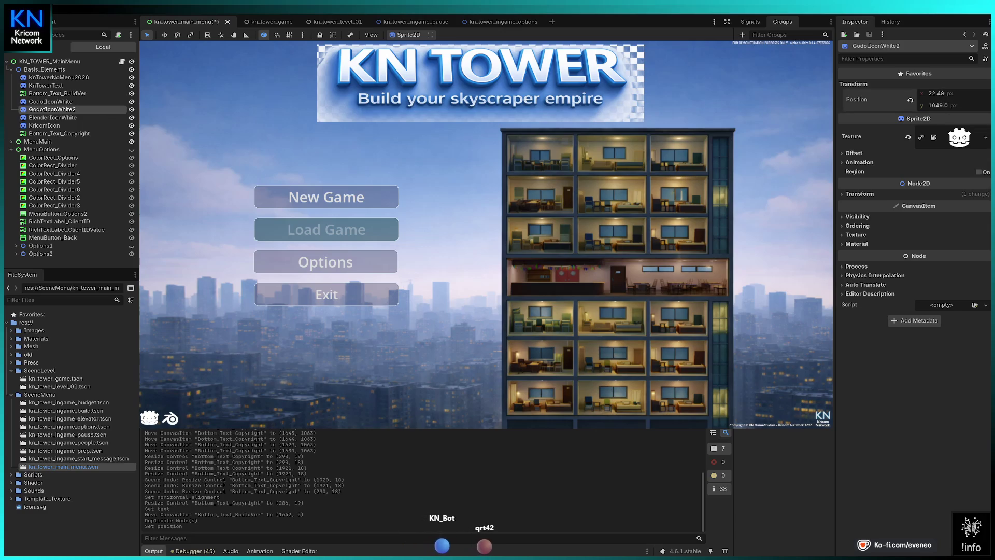
{"action": "left_click", "coordinate": [944, 94]}
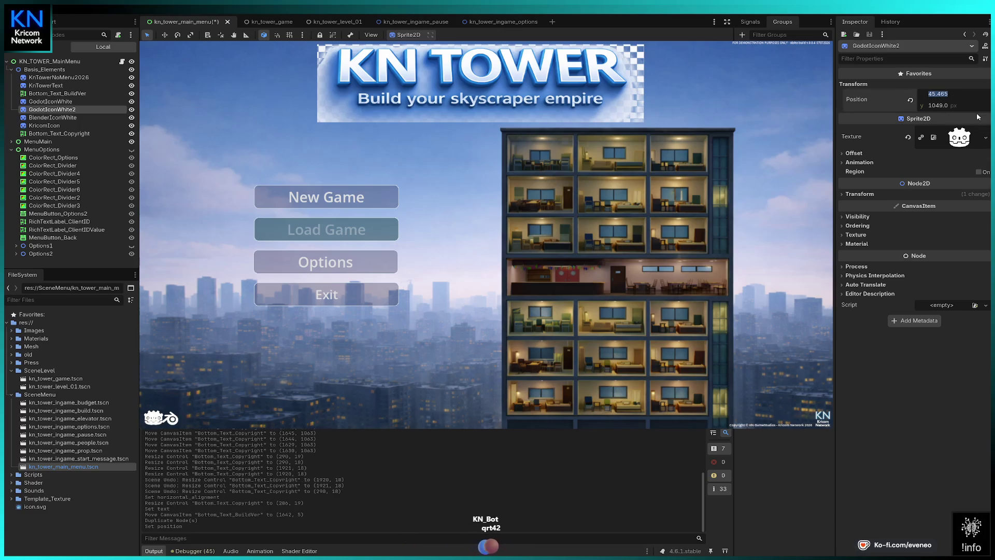
{"action": "type", "text": "00"}
{"action": "key", "text": "Return"}
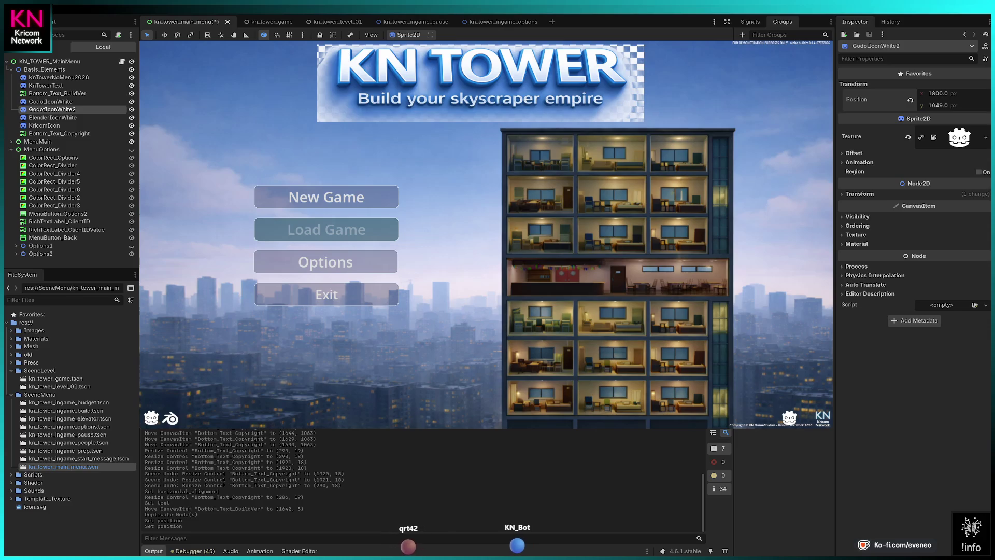
{"action": "left_click_drag", "start_coordinate": [935, 97], "coordinate": [981, 96]}
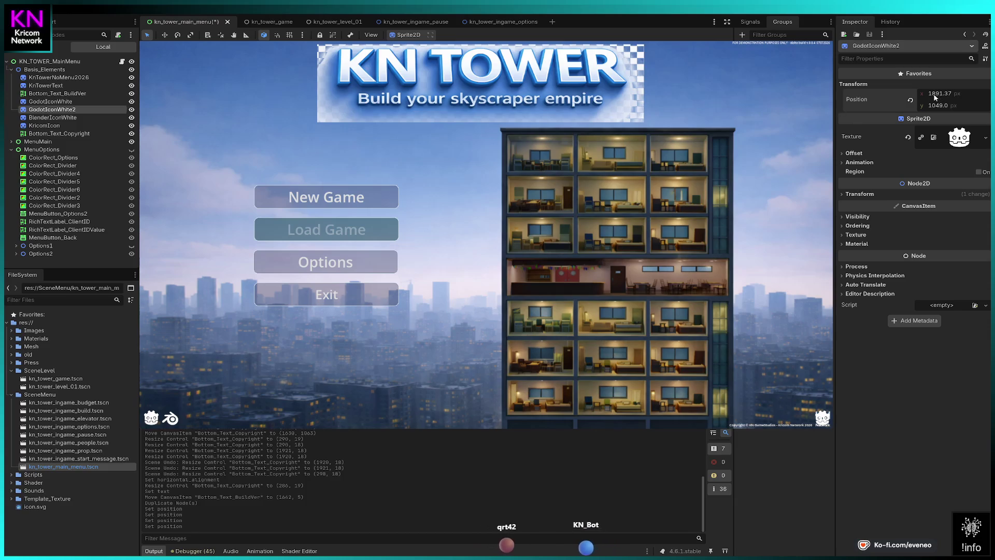
{"action": "left_click_drag", "start_coordinate": [981, 96], "coordinate": [981, 97]}
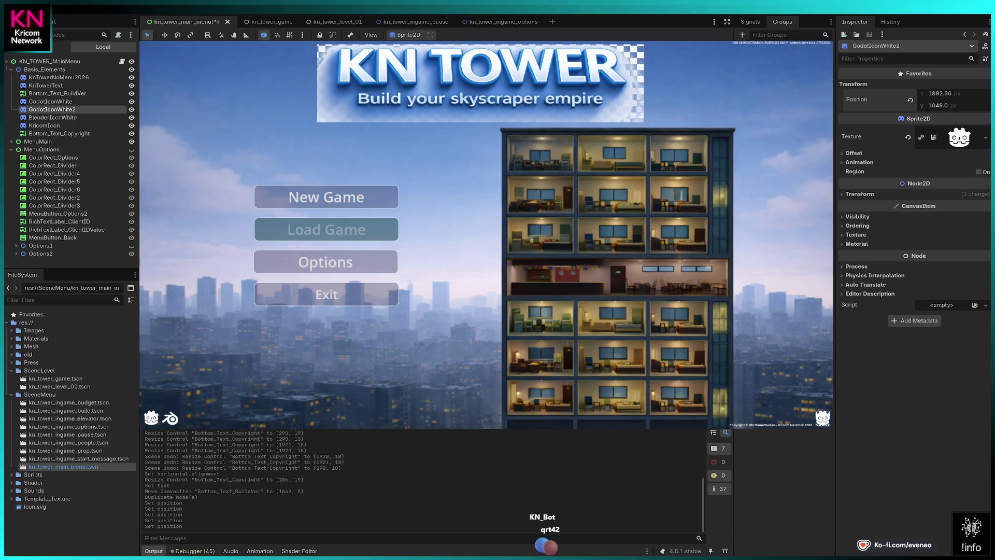
{"action": "left_click_drag", "start_coordinate": [981, 96], "coordinate": [982, 96]}
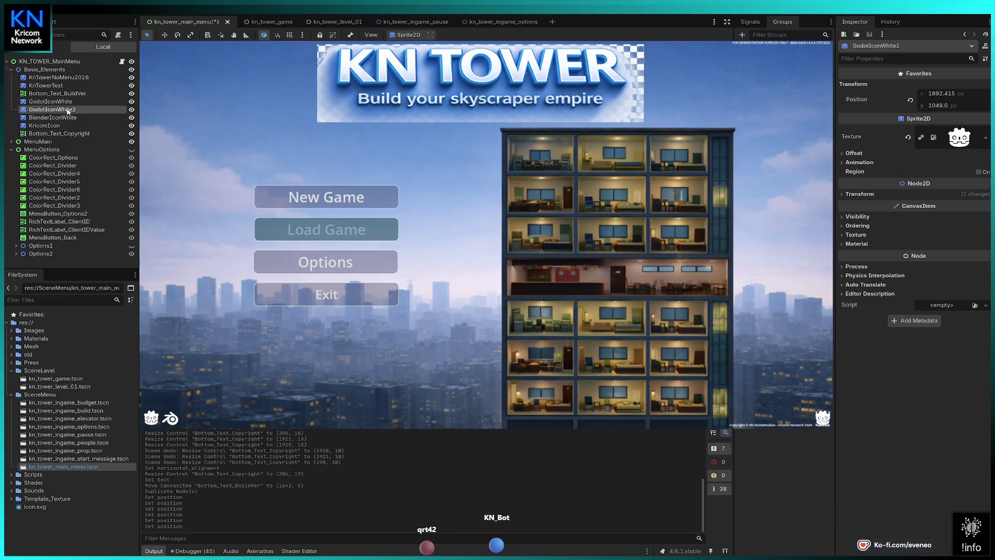
{"action": "key", "text": "Delete"}
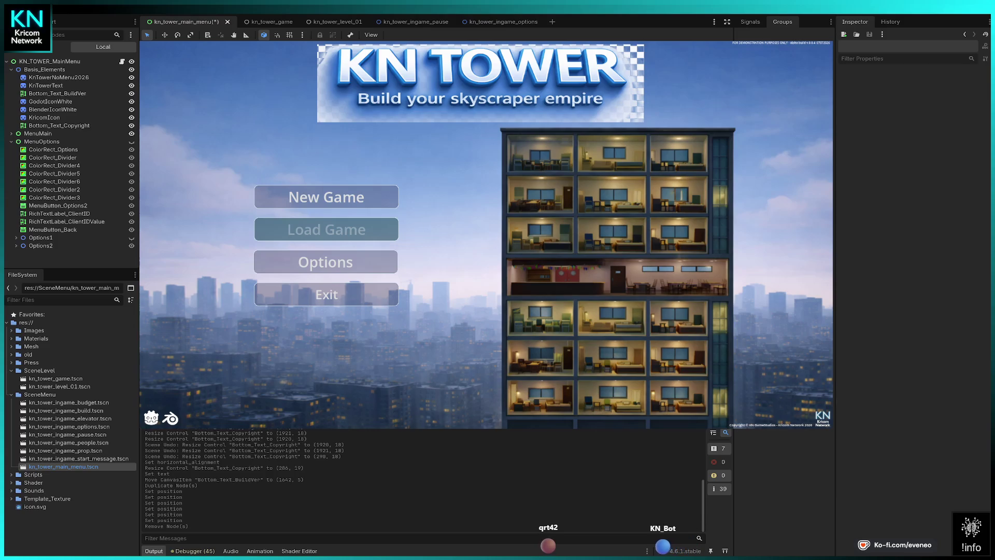
{"action": "key", "text": "ctrl+s"}
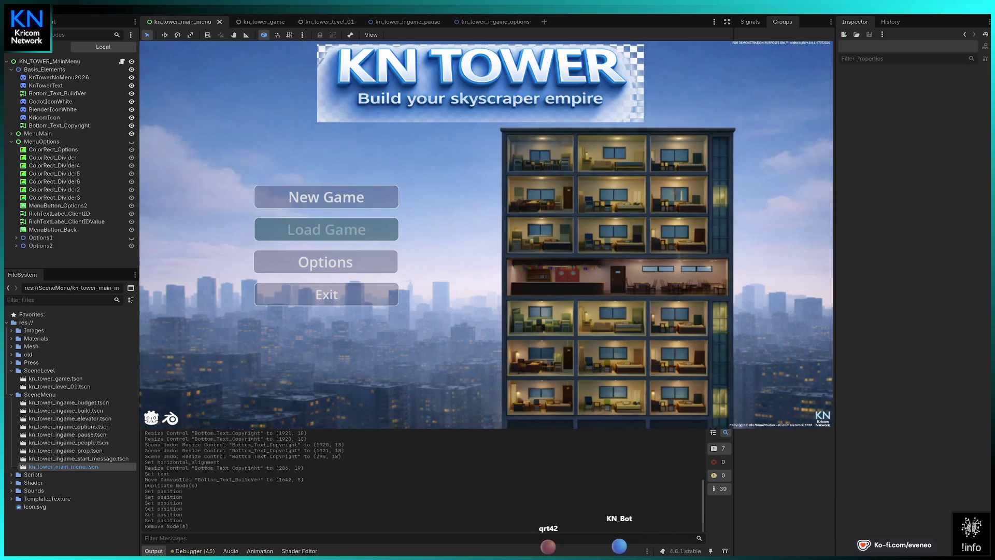
Start the game from the main menu and bring up the pause menu with Esc.
{"action": "key", "text": "Return"}
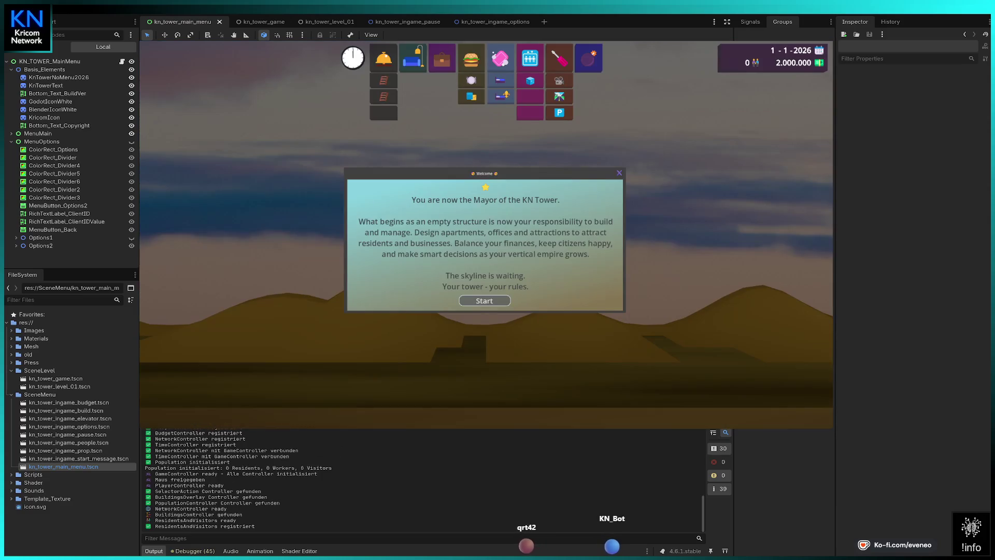
{"action": "key", "text": "Escape"}
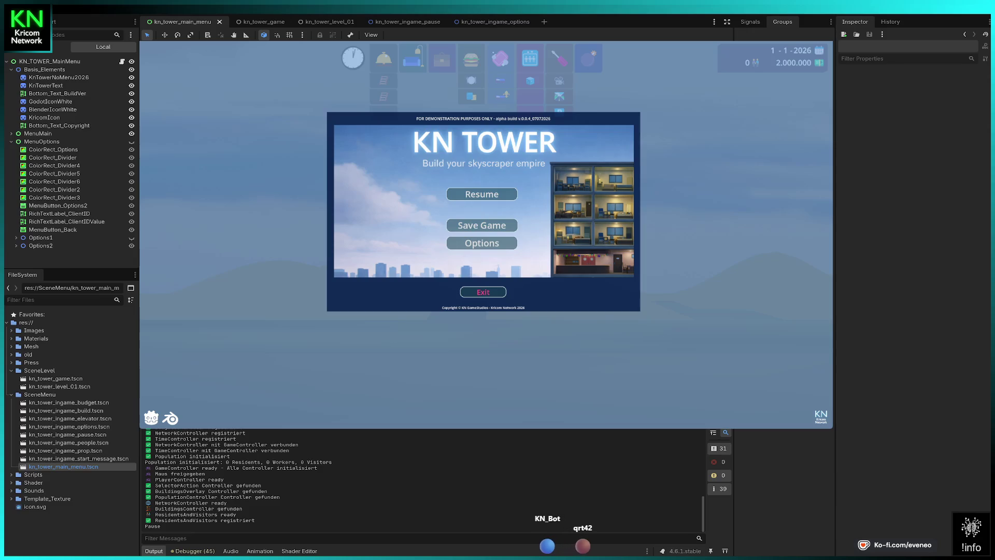
{"action": "key", "text": "Escape"}
{"action": "key", "text": "Escape"}
Review the in-game Options panel twice, going Back each time, then resume the game.
{"action": "left_click", "coordinate": [481, 243]}
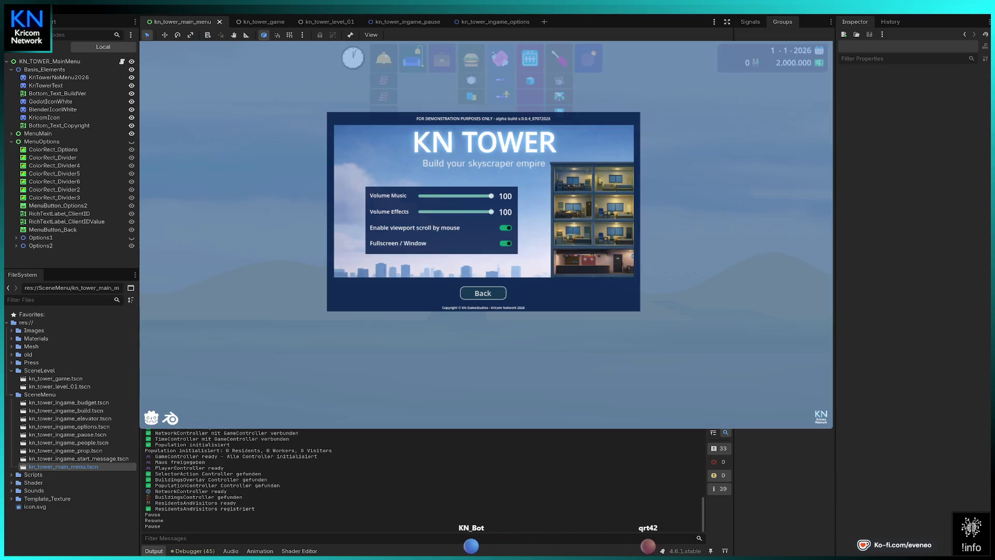
{"action": "left_click", "coordinate": [483, 293]}
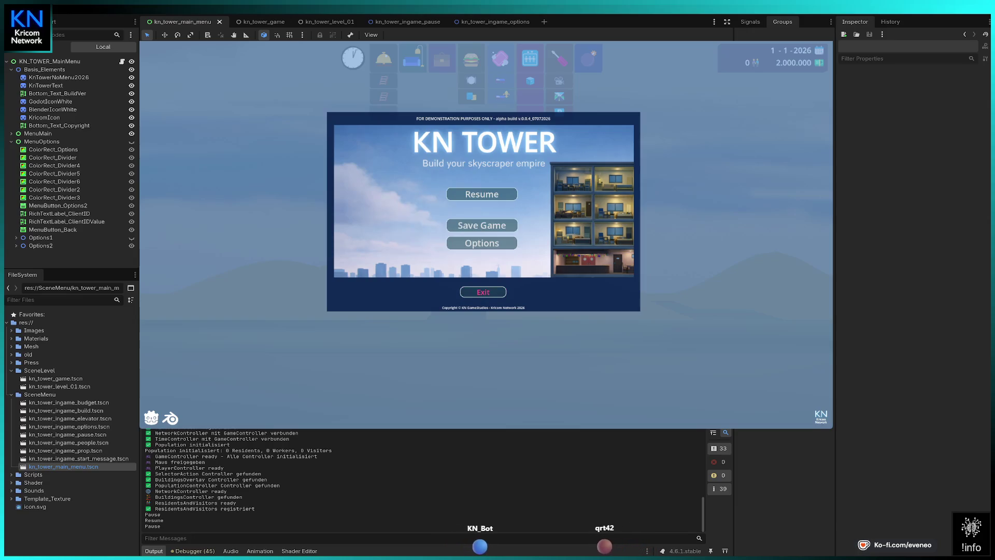
{"action": "left_click", "coordinate": [481, 243]}
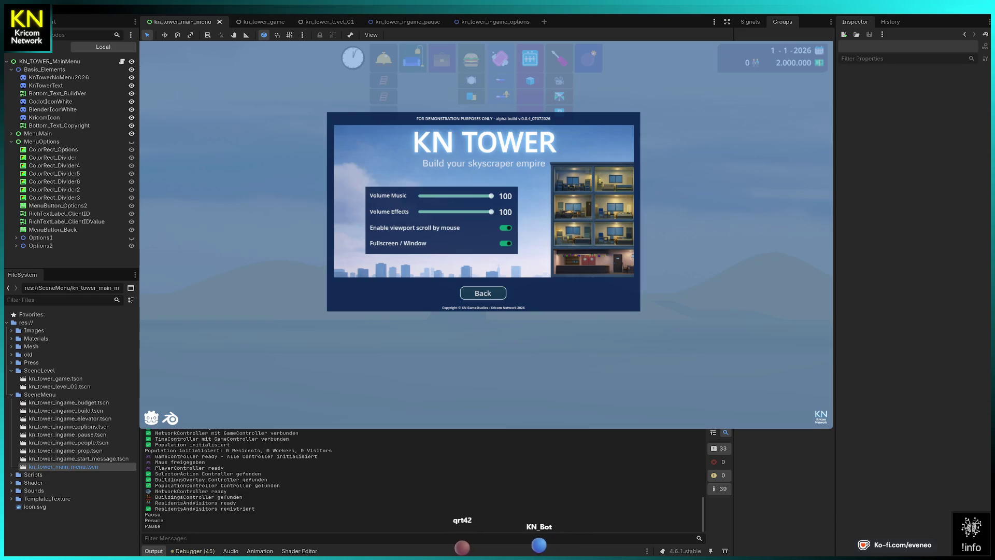
{"action": "left_click", "coordinate": [482, 293]}
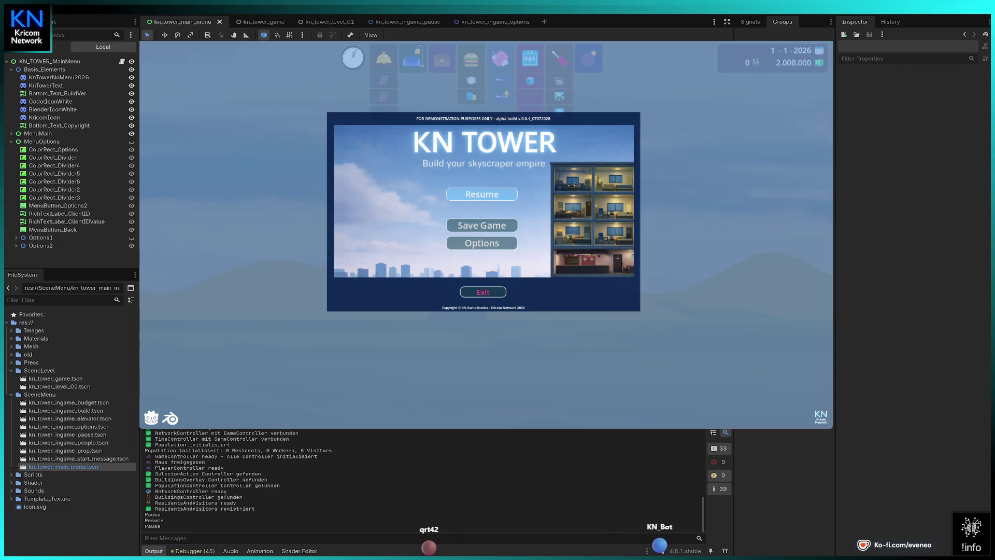
{"action": "left_click", "coordinate": [482, 194]}
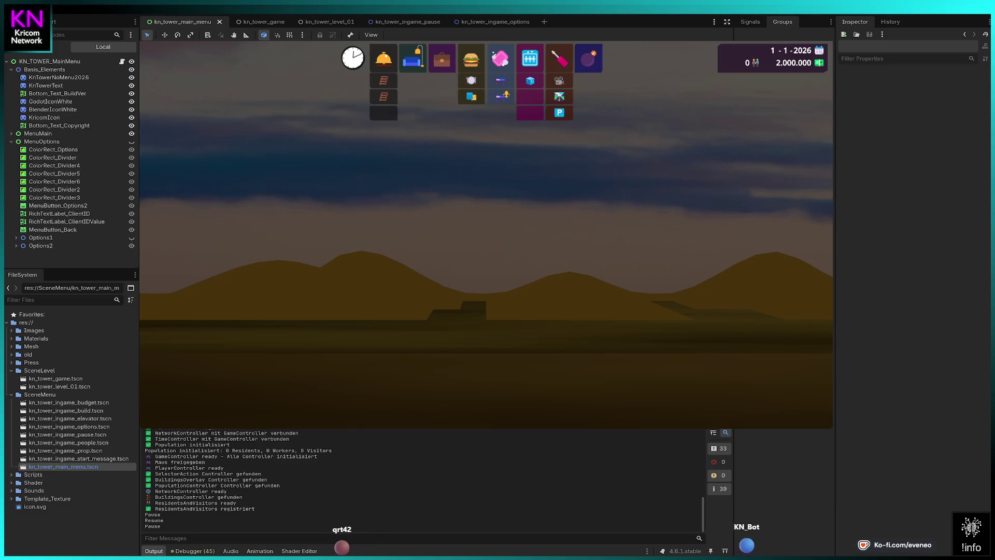
{"action": "key", "text": "Escape"}
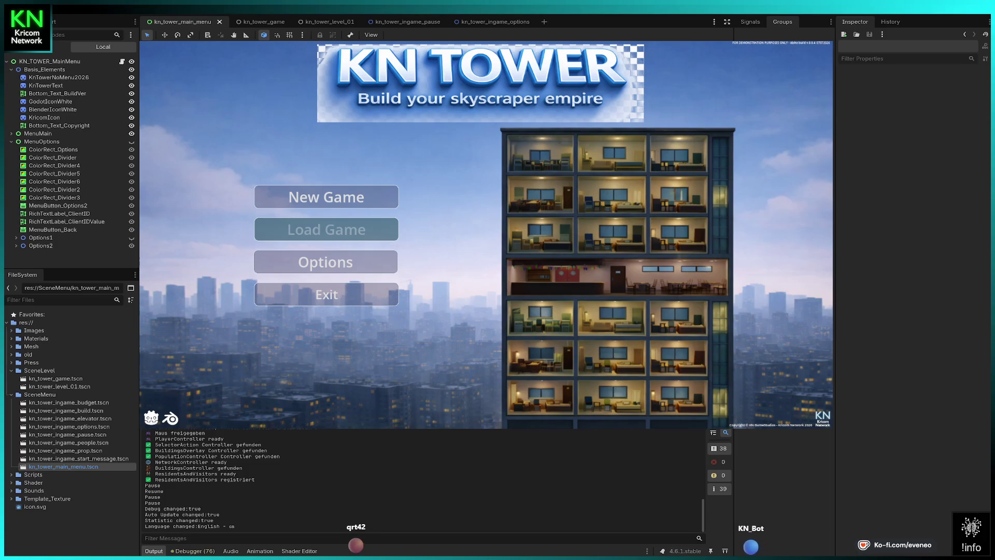
Check the main menu Options, start a New Game, then open the kn_tower_level_01 scene.
{"action": "left_click", "coordinate": [325, 261]}
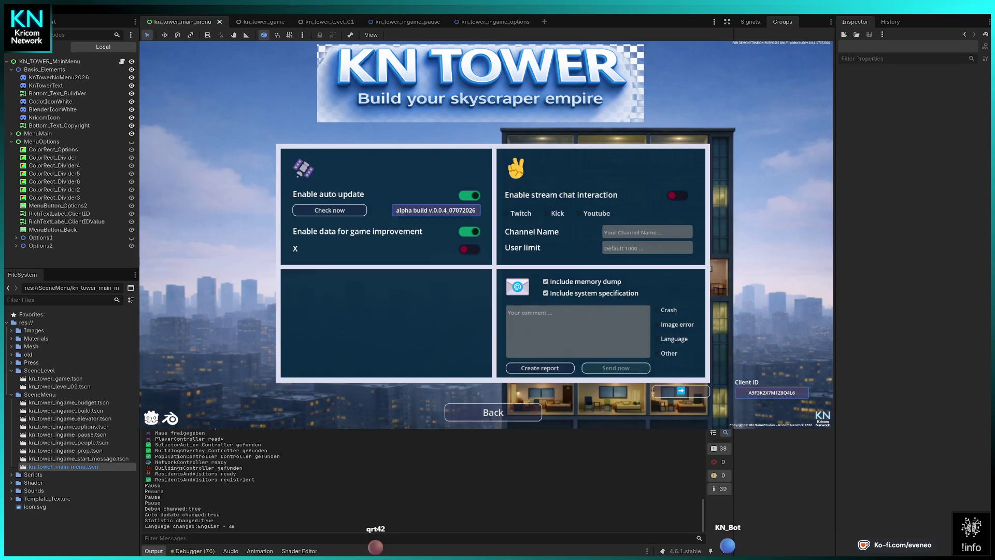
{"action": "left_click", "coordinate": [493, 412]}
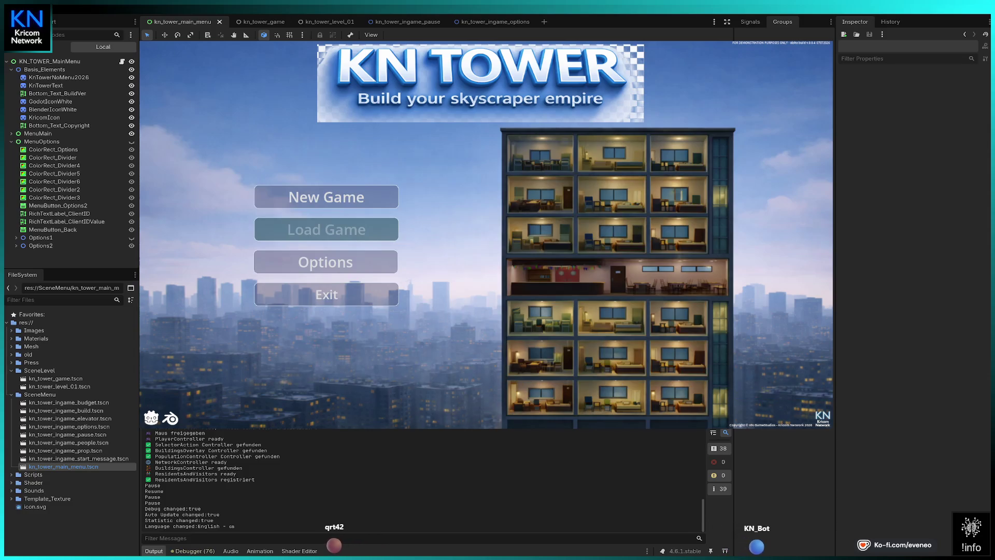
{"action": "left_click", "coordinate": [326, 197]}
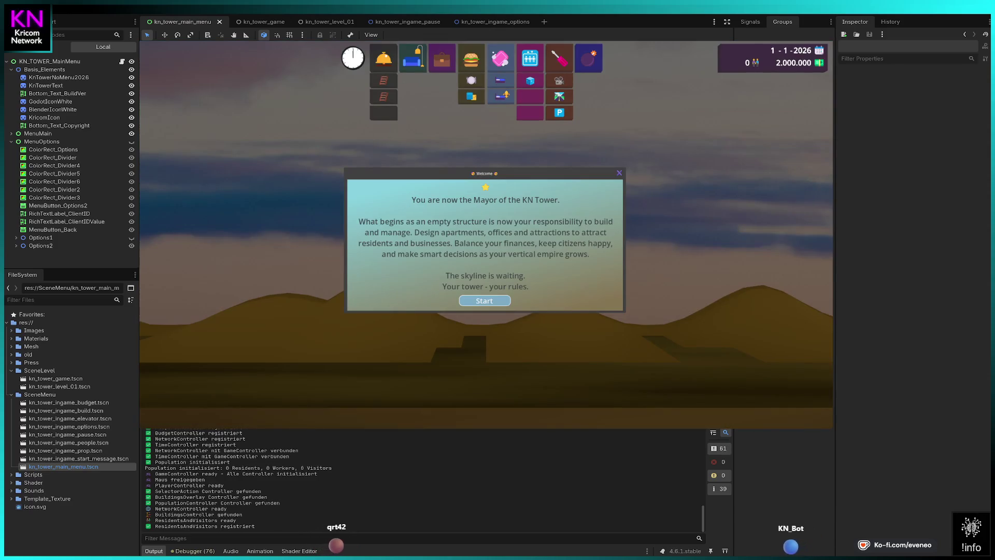
{"action": "left_click", "coordinate": [485, 301]}
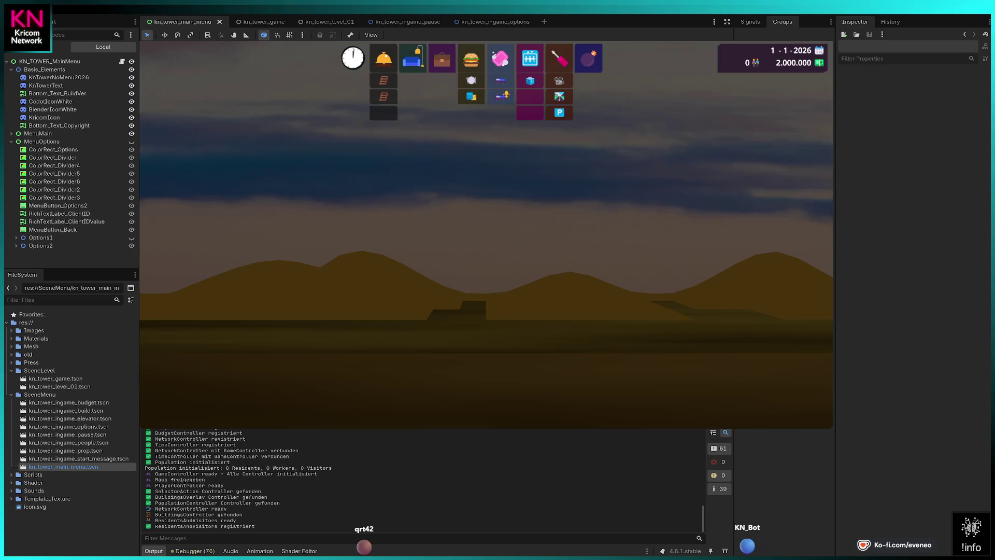
{"action": "left_click", "coordinate": [331, 24]}
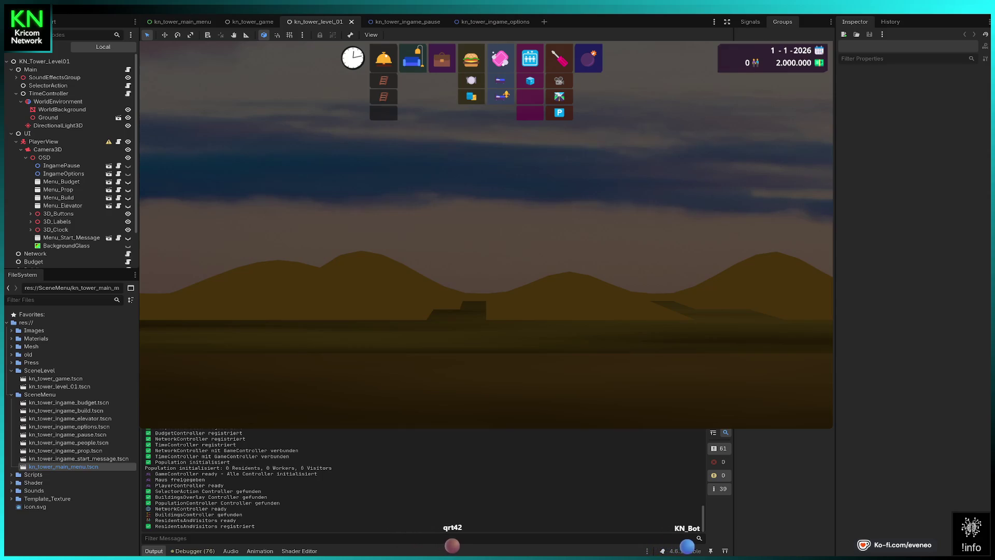
Show the Menu_Start_Message Welcome dialog, reposition it slightly, then hide it again.
{"action": "left_click", "coordinate": [71, 237]}
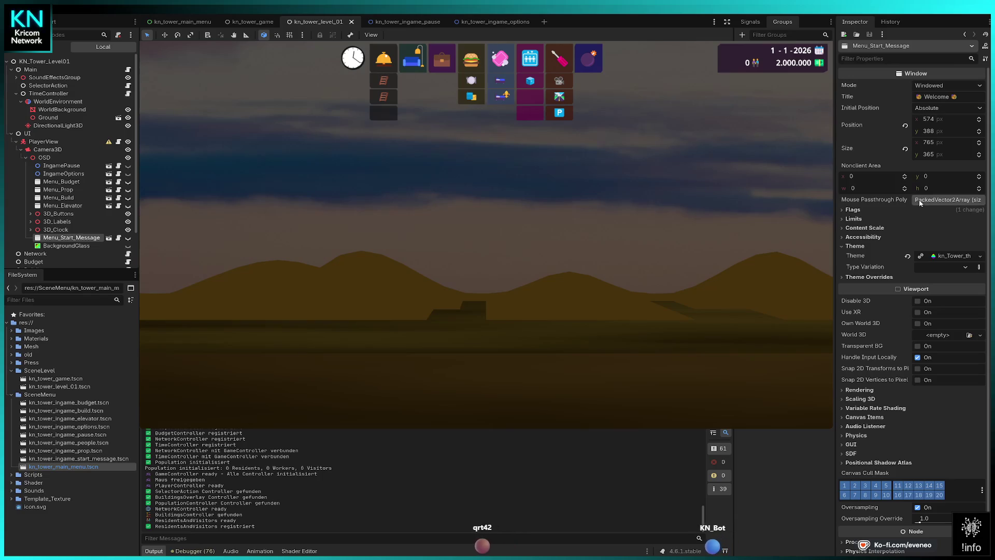
{"action": "left_click", "coordinate": [128, 237]}
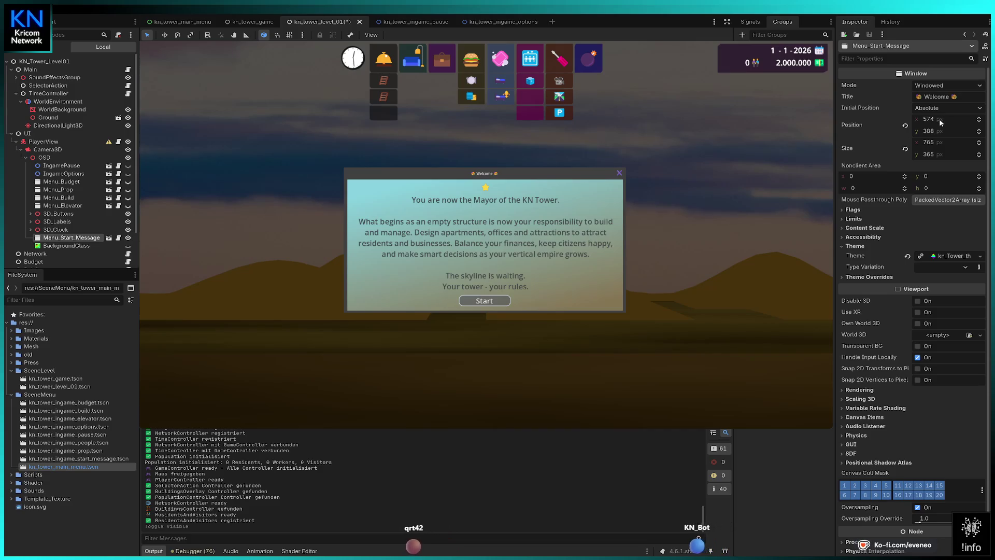
{"action": "left_click_drag", "start_coordinate": [932, 130], "coordinate": [920, 131]}
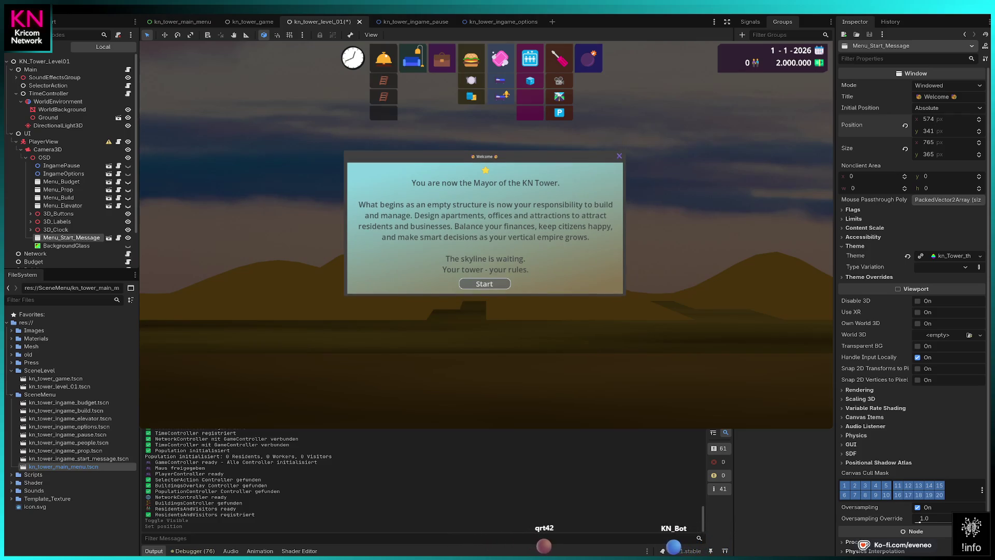
{"action": "left_click_drag", "start_coordinate": [920, 131], "coordinate": [925, 130]}
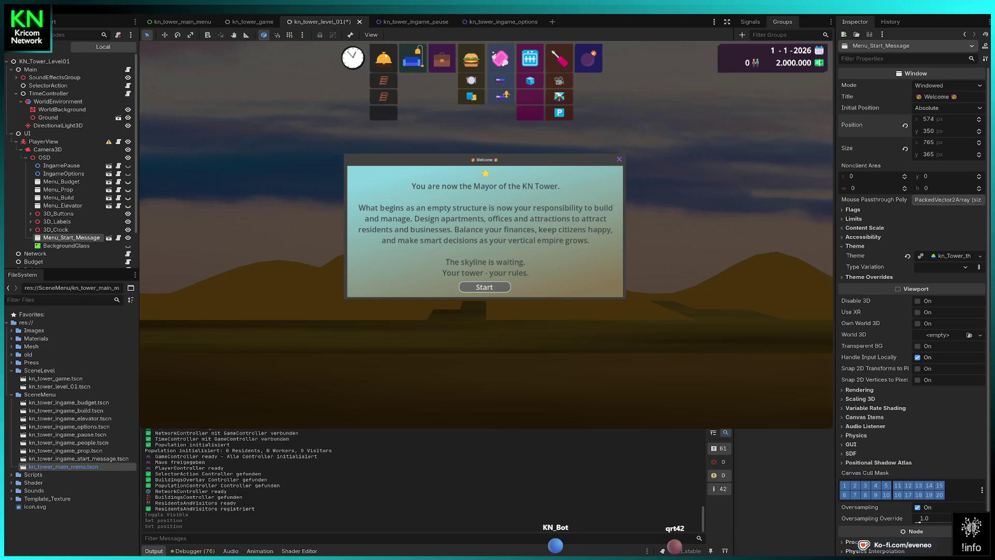
{"action": "left_click", "coordinate": [128, 238]}
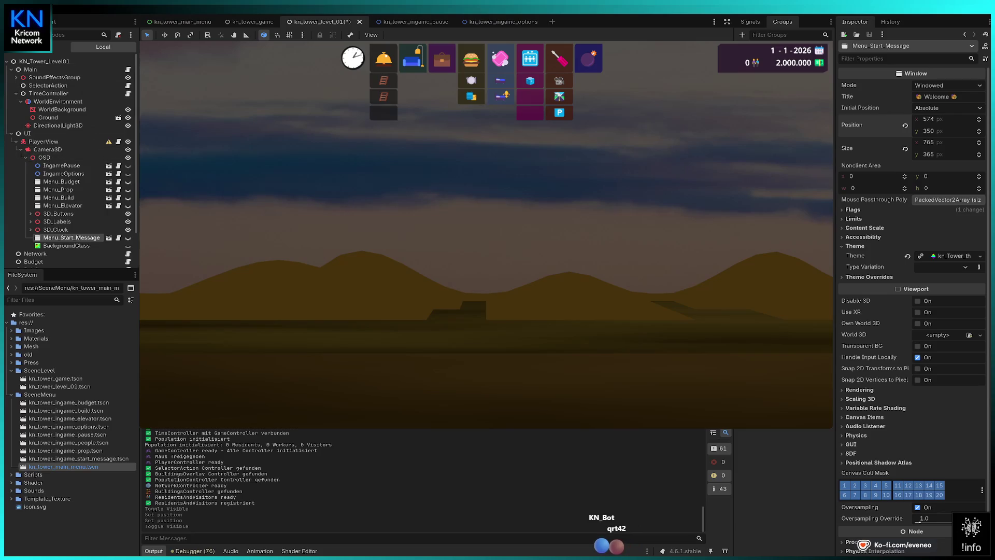
In the main menu scene show Options1 instead of Options2, then run the game from kn_tower_level_01.
{"action": "left_click", "coordinate": [192, 24]}
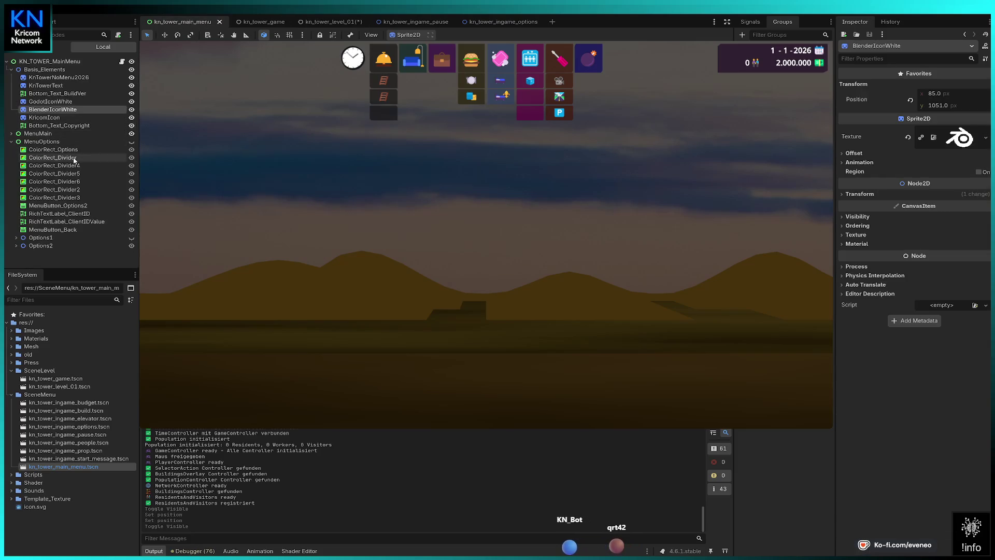
{"action": "left_click", "coordinate": [131, 245]}
{"action": "left_click", "coordinate": [131, 238]}
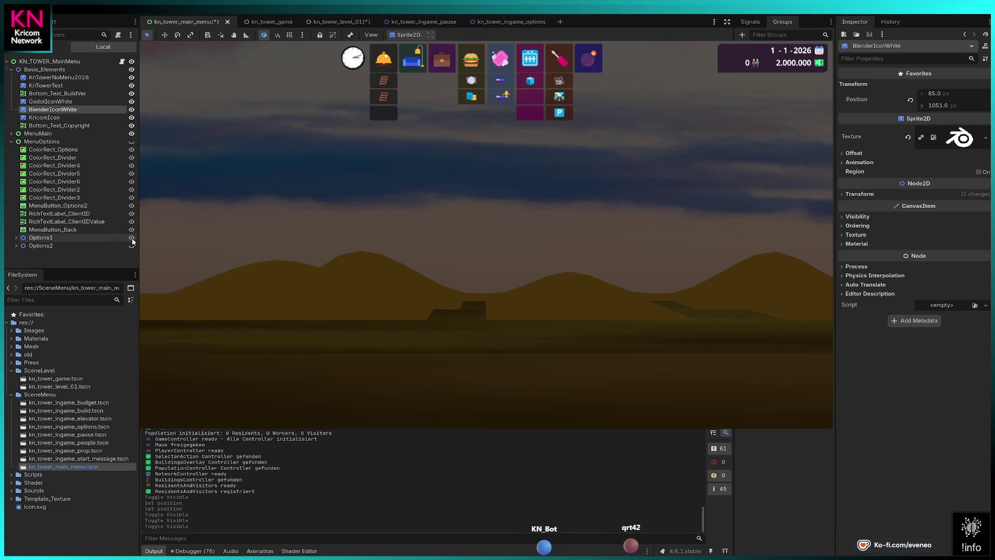
{"action": "left_click", "coordinate": [342, 23]}
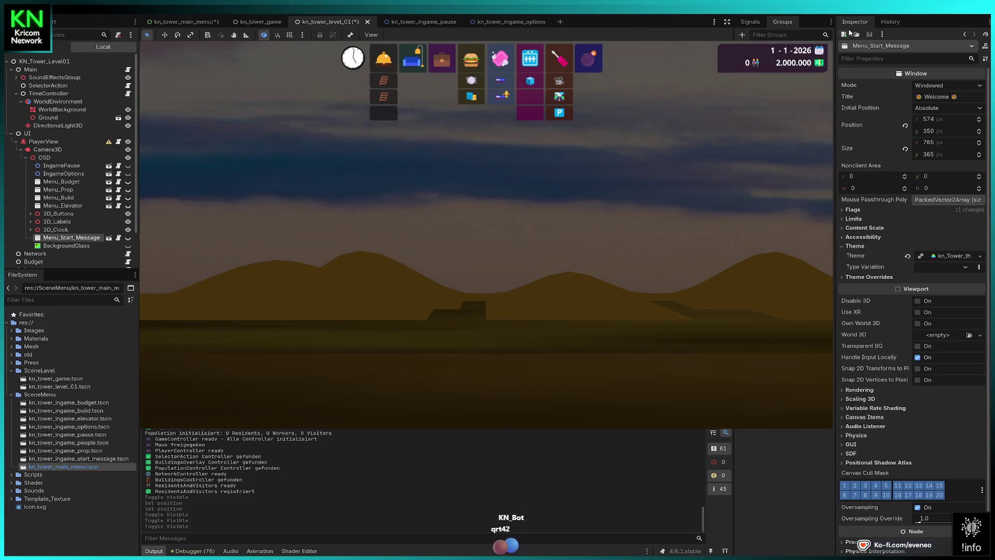
{"action": "key", "text": "F5"}
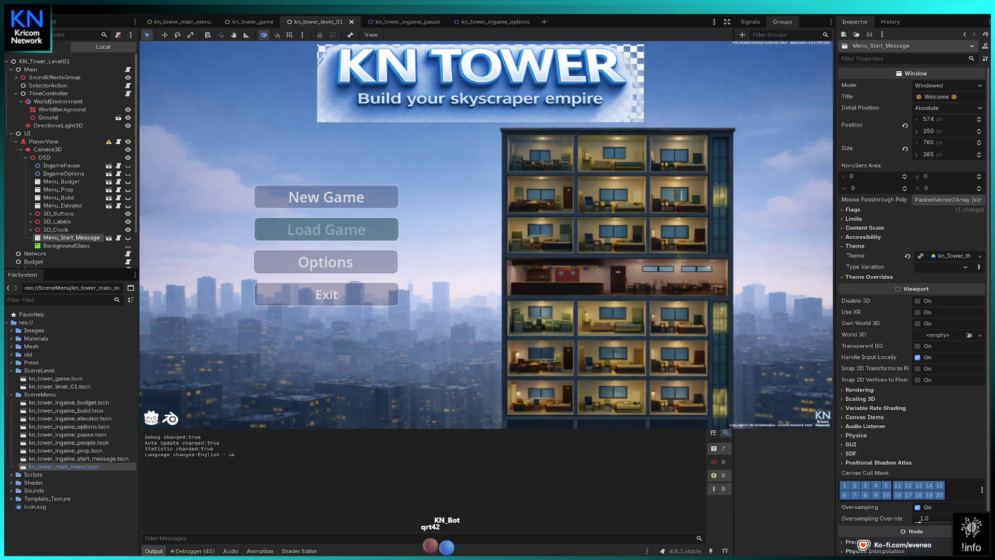
Open Options in the running game, then return to the kn_tower_main_menu scene.
{"action": "left_click", "coordinate": [326, 262]}
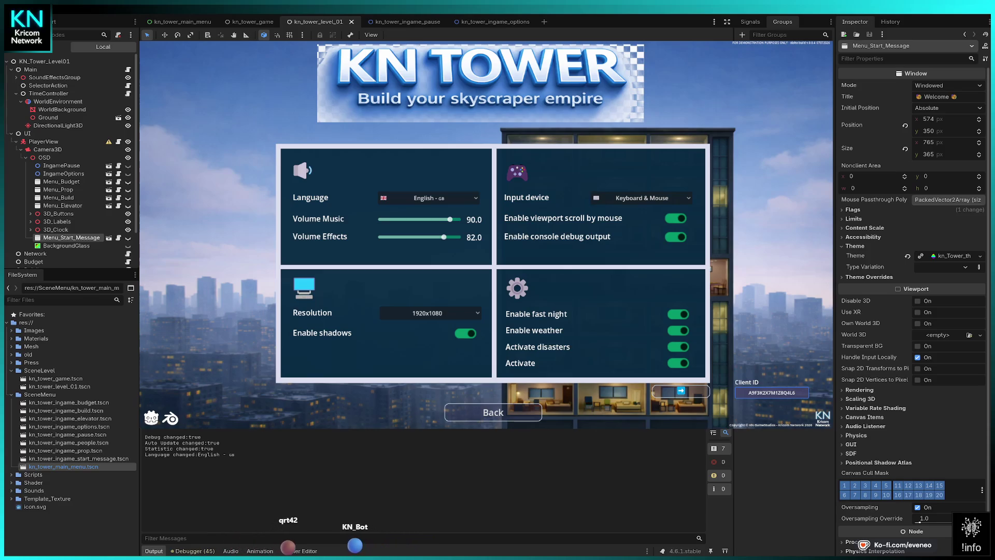
{"action": "mouse_move", "coordinate": [181, 22]}
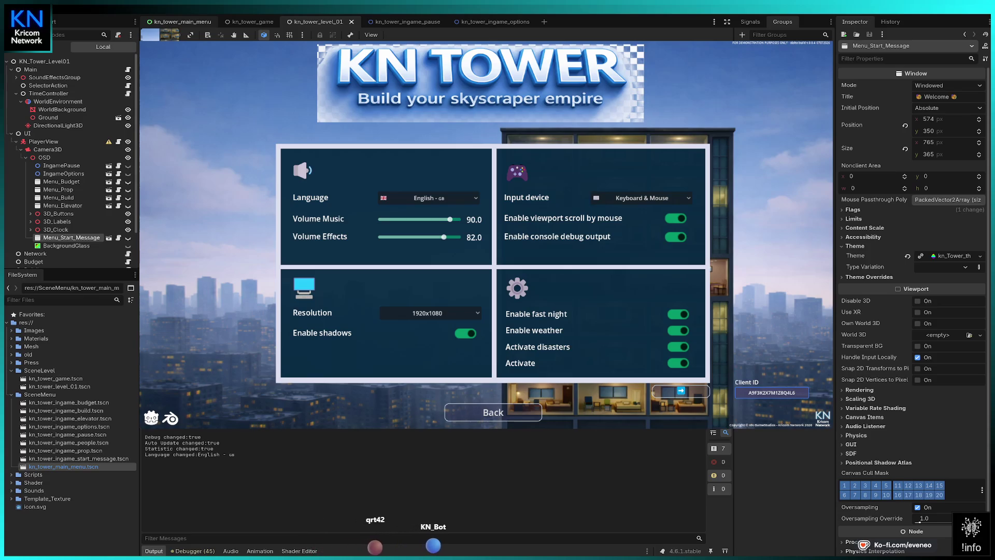
{"action": "left_click", "coordinate": [185, 25]}
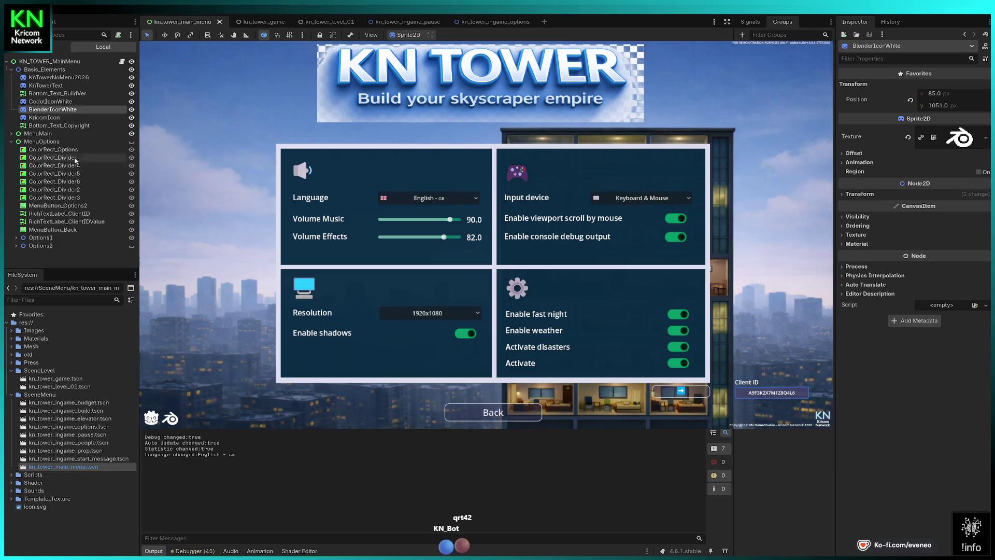
Hide MenuMain, expand Options1 and select CheckButton_ViewportScroll.
{"action": "left_click", "coordinate": [131, 134]}
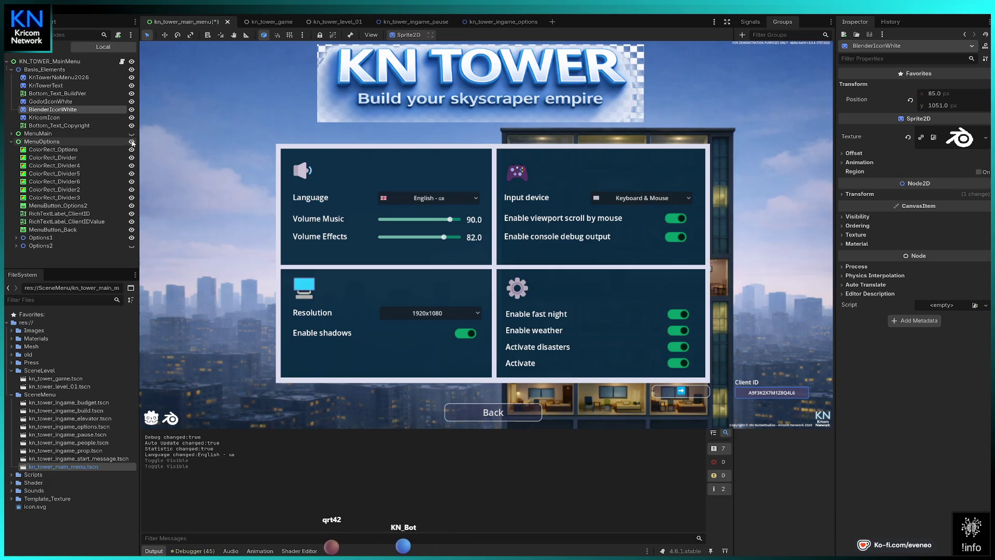
{"action": "left_click", "coordinate": [16, 237]}
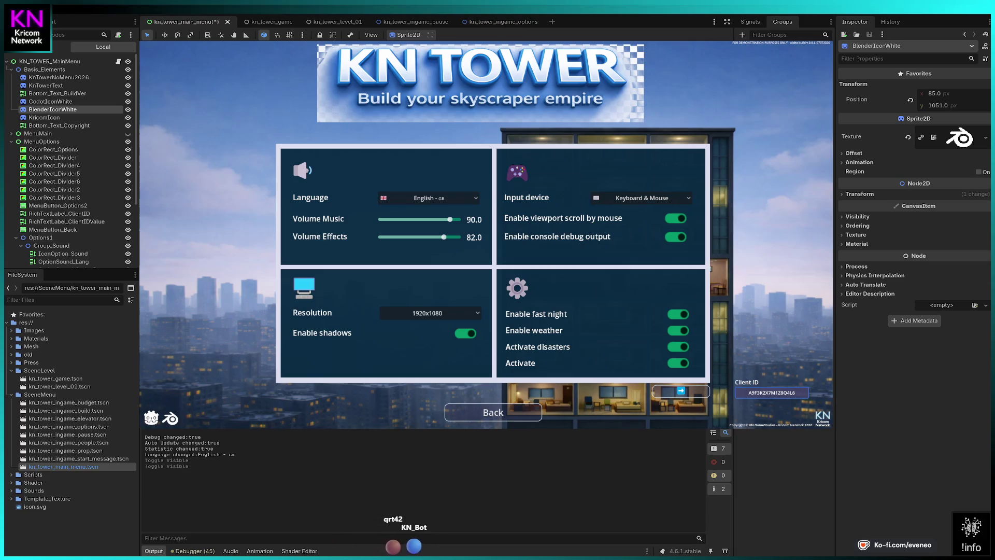
{"action": "left_click", "coordinate": [675, 218]}
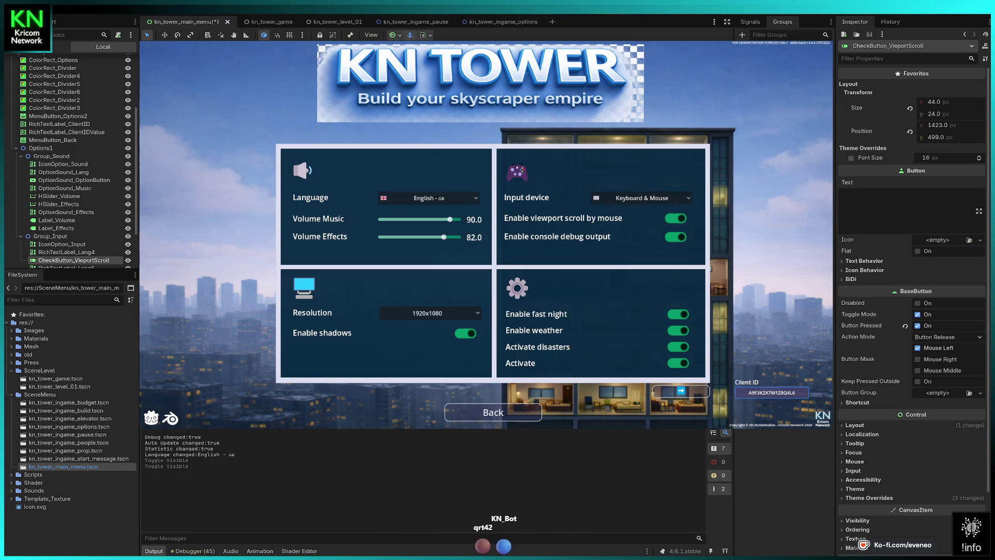
Nudge CheckButton_ViewportScroll to x 1437 and align the other toggles, e.g. CheckButton8, to it.
{"action": "key", "text": "Right"}
{"action": "key", "text": "Right"}
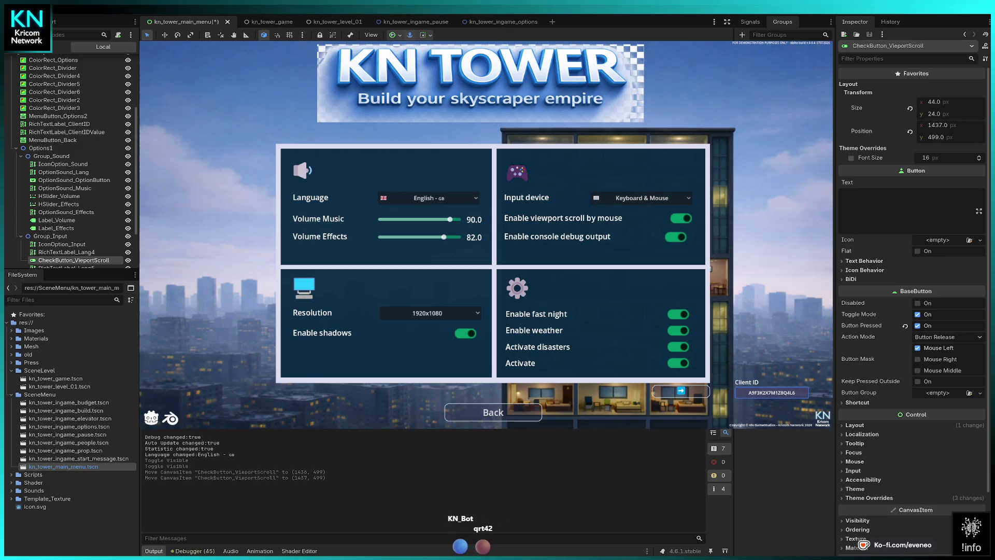
{"action": "key", "text": "Left"}
{"action": "key", "text": "Right"}
{"action": "key", "text": "Left"}
{"action": "key", "text": "Right"}
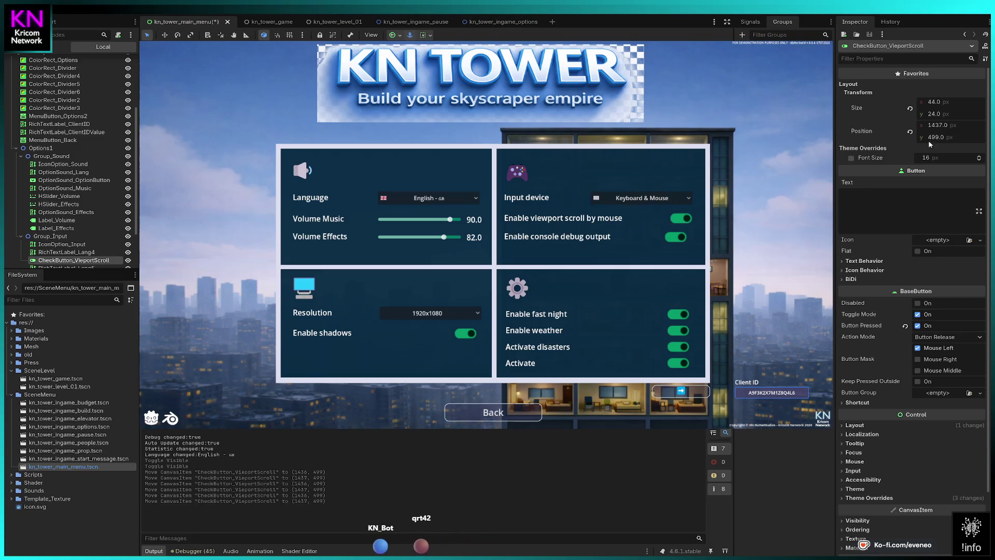
{"action": "key", "text": "ctrl+shift+x"}
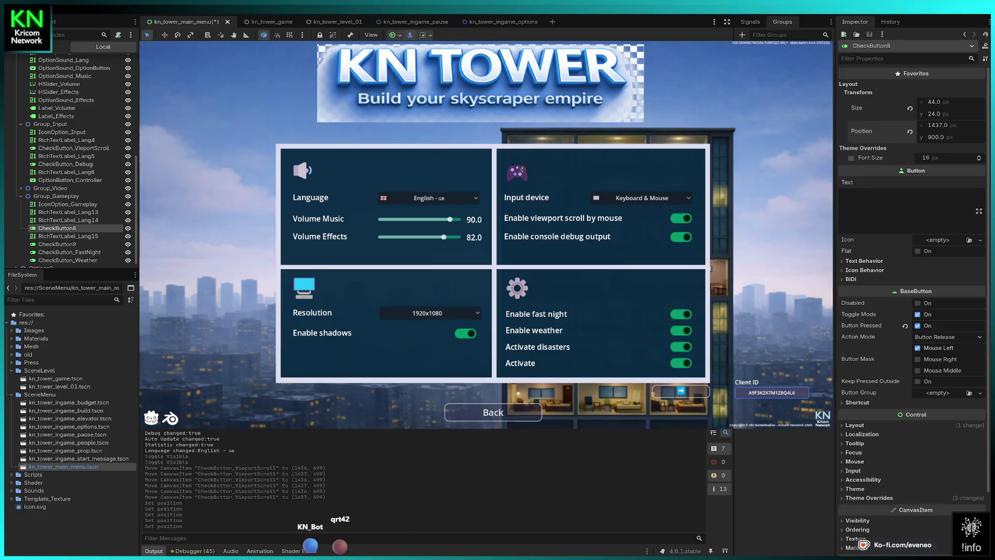
Select CheckButton_Shadows, set its x position to 840.665, then shift it slightly right.
{"action": "left_click", "coordinate": [465, 332]}
{"action": "left_click", "coordinate": [948, 126]}
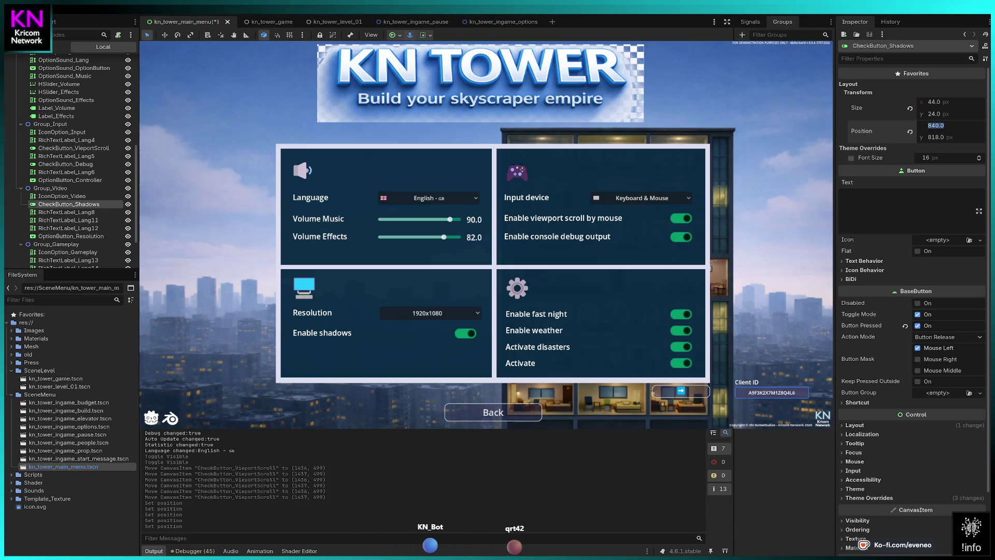
{"action": "type", "text": "840.665"}
{"action": "key", "text": "Return"}
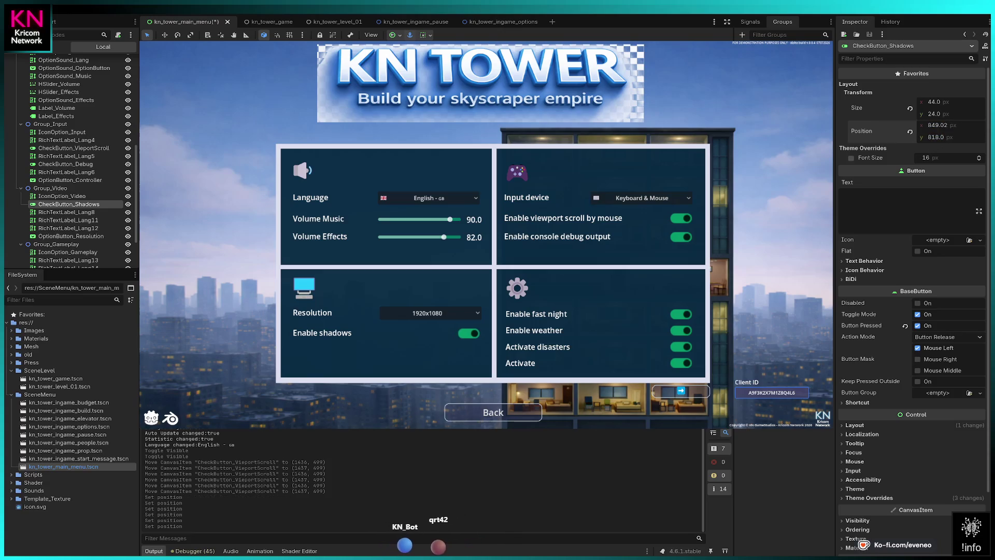
{"action": "left_click_drag", "start_coordinate": [938, 125], "coordinate": [941, 125]}
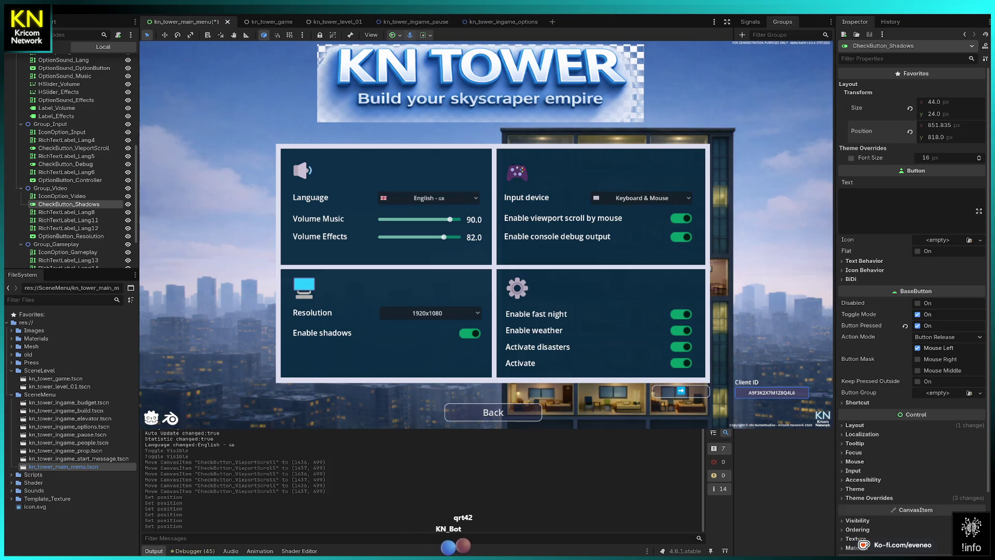
Retype the shadows toggle's x as 855, then settle on a final x of 853.
{"action": "left_click", "coordinate": [946, 126]}
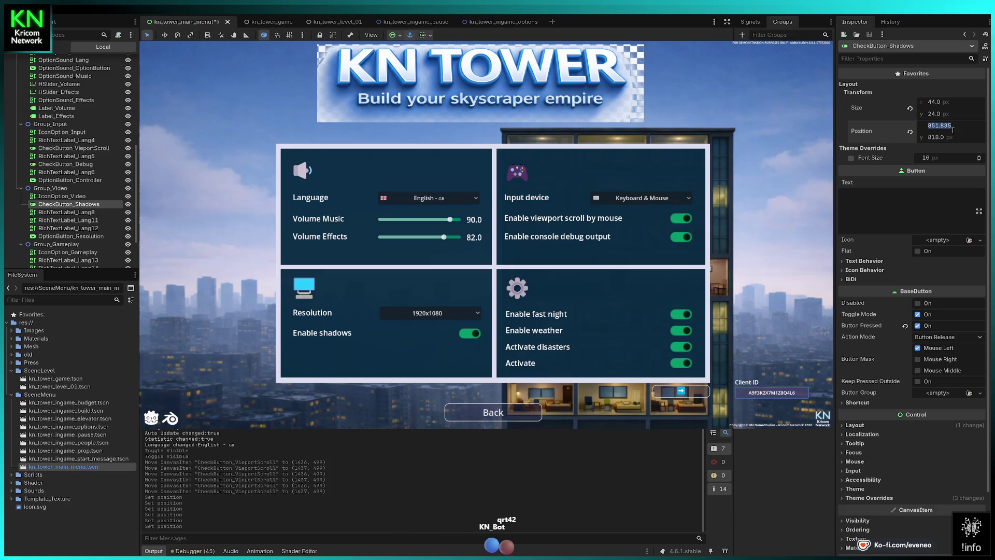
{"action": "type", "text": "855"}
{"action": "key", "text": "Return"}
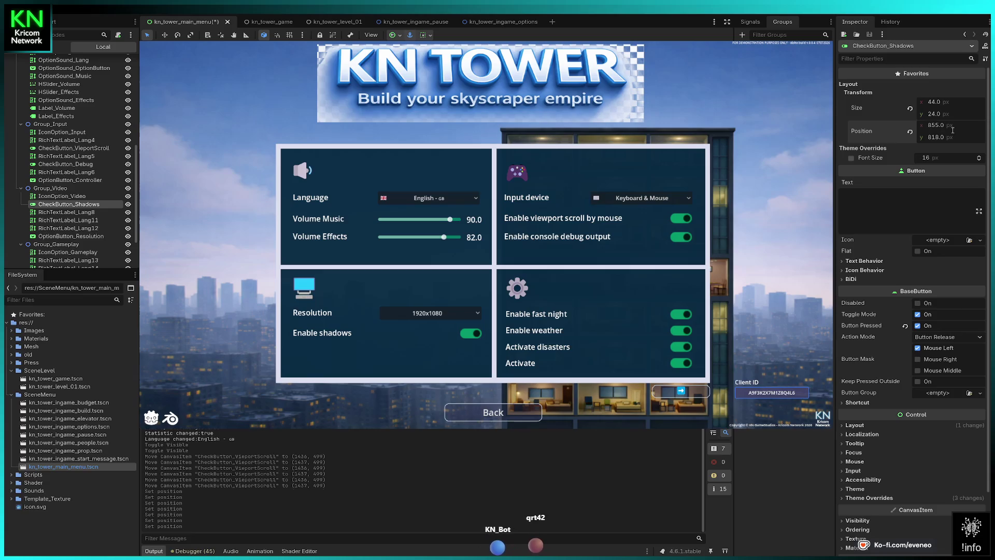
{"action": "left_click_drag", "start_coordinate": [951, 128], "coordinate": [949, 128]}
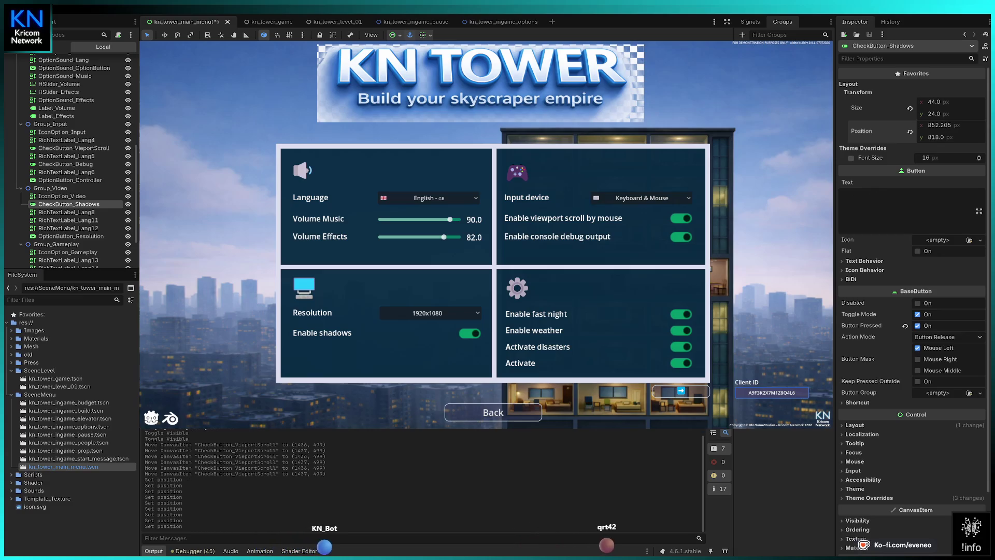
{"action": "left_click", "coordinate": [941, 125]}
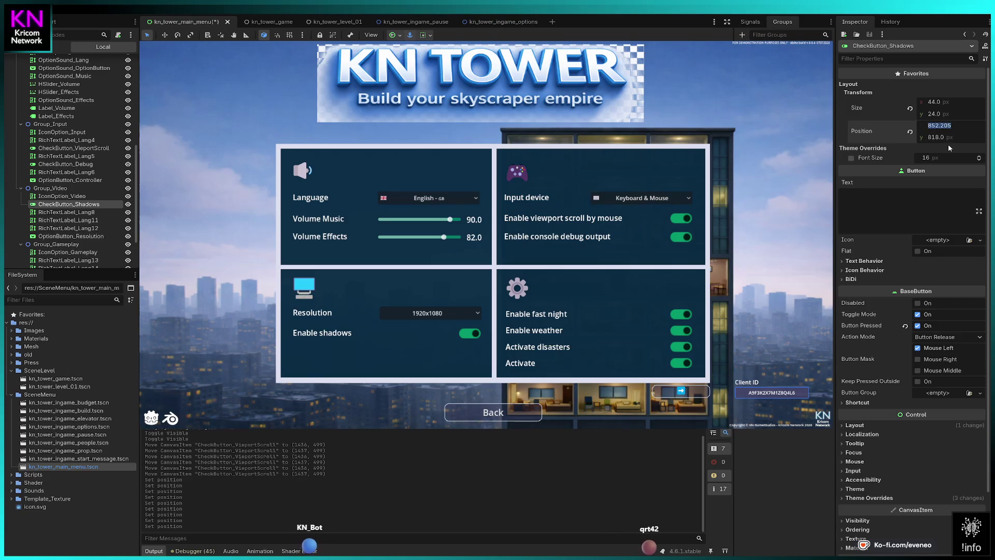
{"action": "type", "text": "853"}
{"action": "key", "text": "Return"}
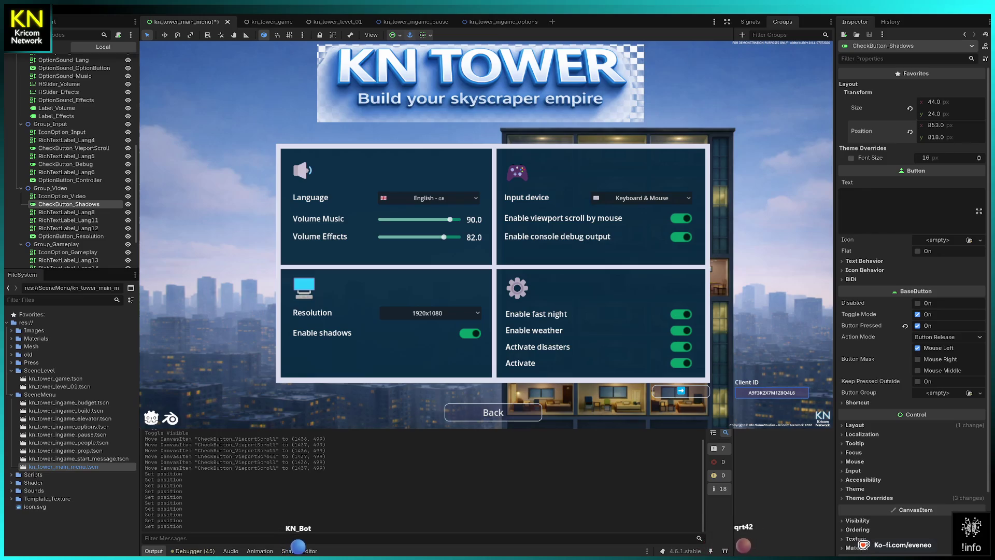
{"action": "left_click", "coordinate": [56, 108]}
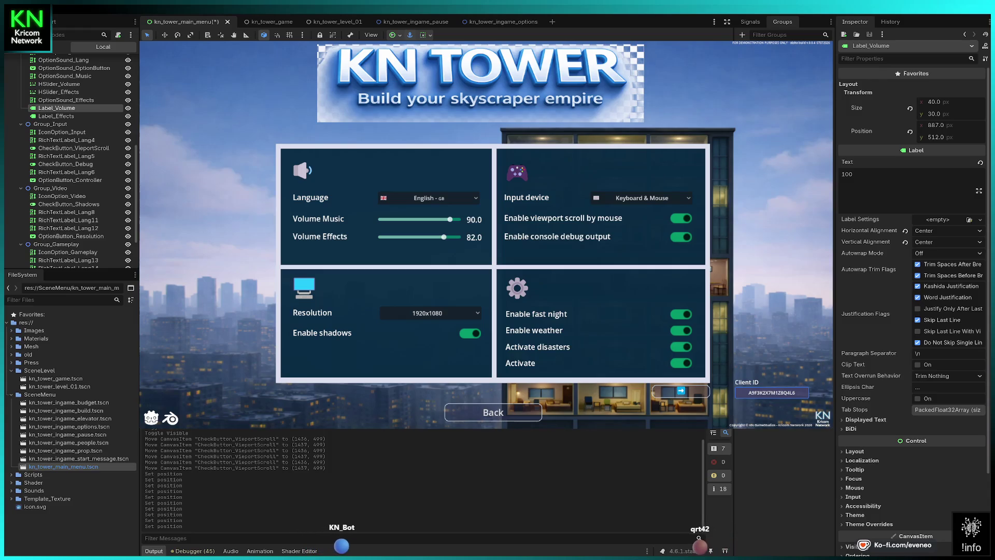
Nudge Label_Effects and Label_Volume left together, then select the viewport scroll option label.
{"action": "left_click", "coordinate": [56, 117]}
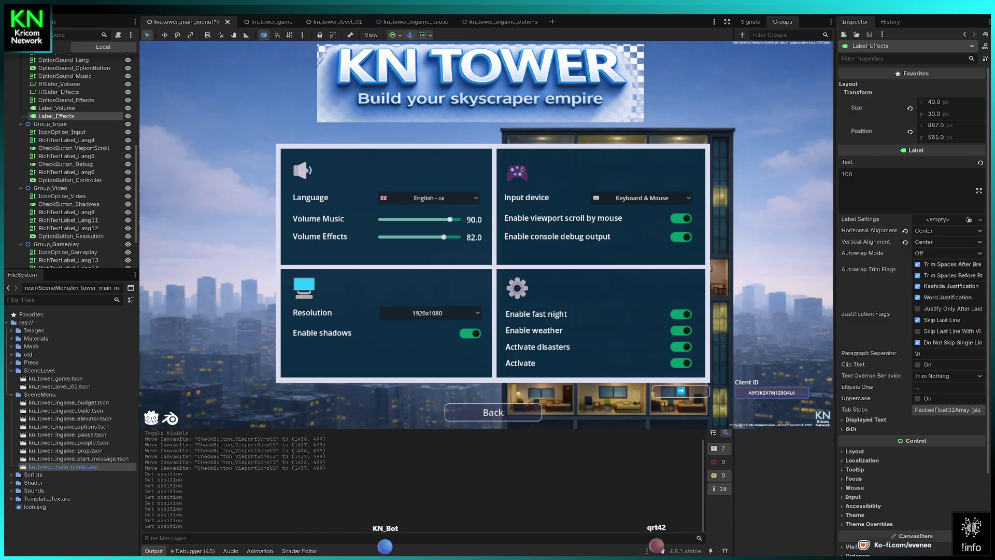
{"action": "left_click", "coordinate": [56, 108], "text": "ctrl"}
{"action": "key", "text": "Left"}
{"action": "key", "text": "Left"}
{"action": "key", "text": "Left"}
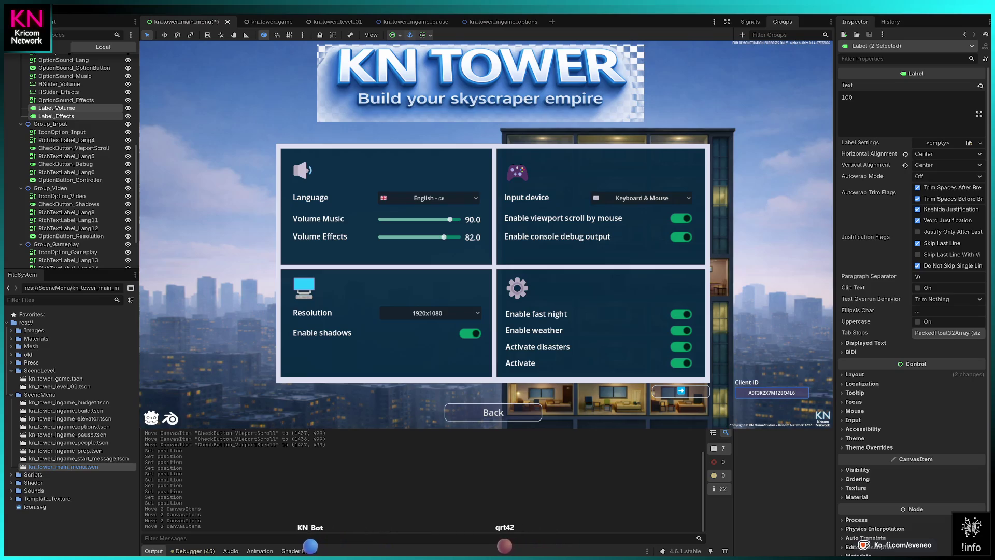
{"action": "left_click", "coordinate": [492, 266]}
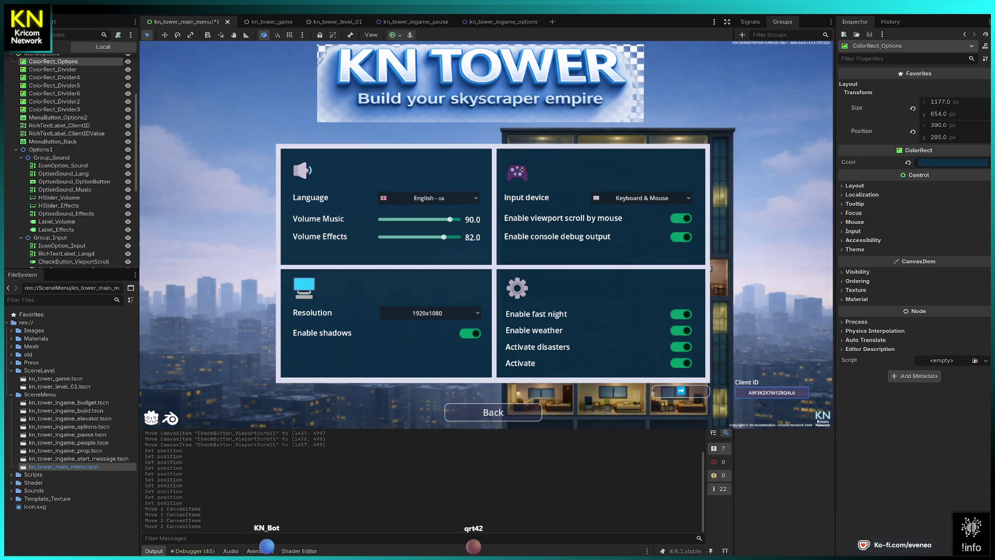
{"action": "left_click", "coordinate": [67, 254]}
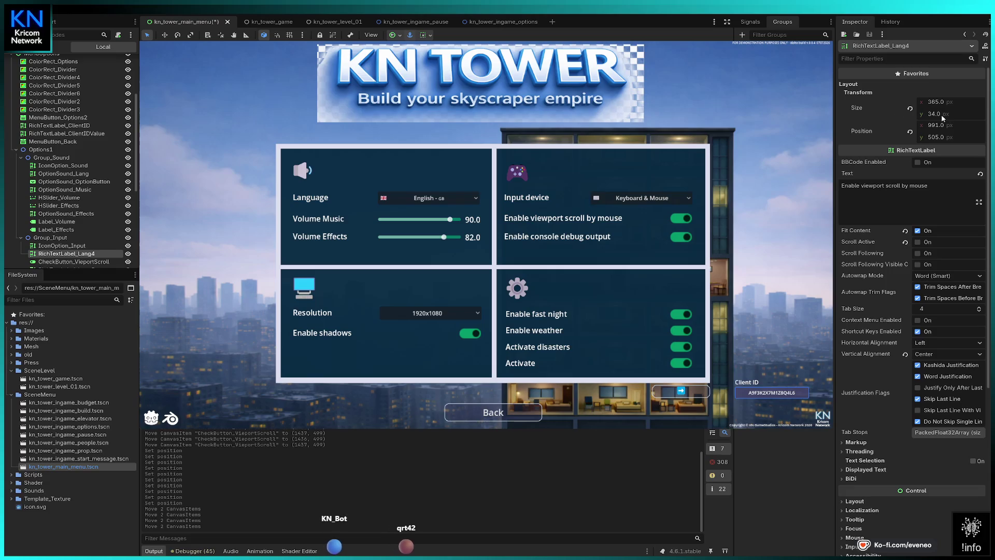
Set the viewport scroll and console debug labels to a width of 445.
{"action": "left_click_drag", "start_coordinate": [937, 106], "coordinate": [963, 106]}
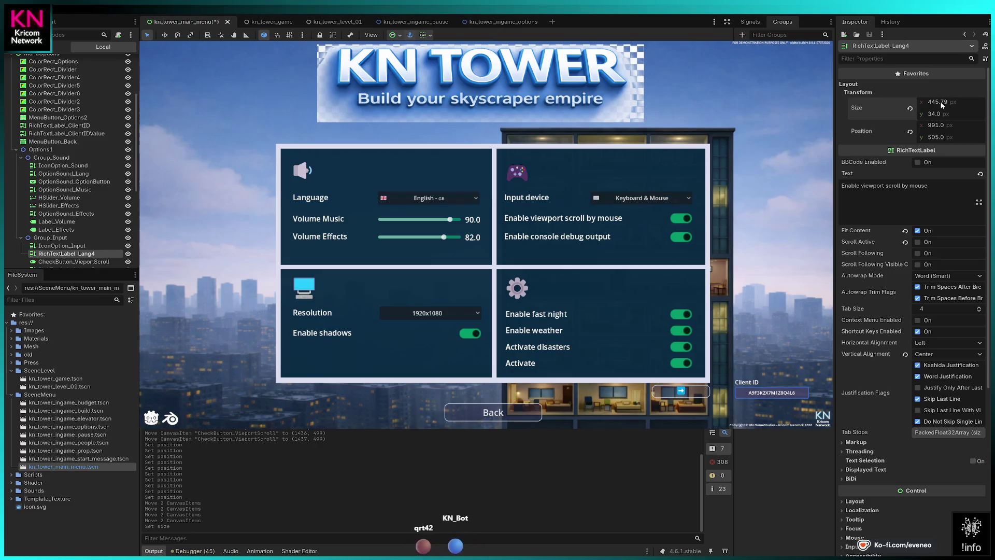
{"action": "type", "text": "5"}
{"action": "key", "text": "Return"}
{"action": "left_click", "coordinate": [66, 267]}
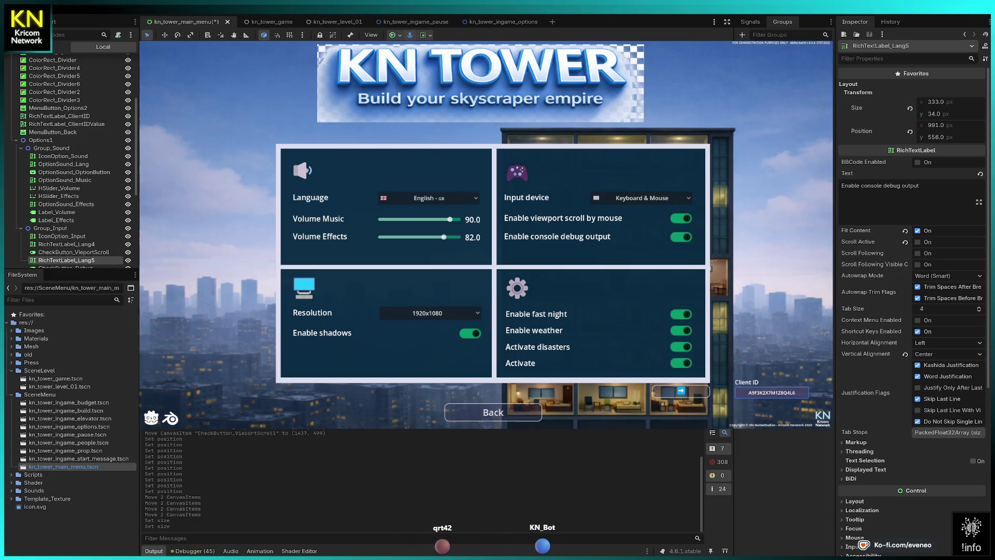
{"action": "left_click", "coordinate": [947, 101]}
{"action": "type", "text": "445"}
{"action": "key", "text": "Return"}
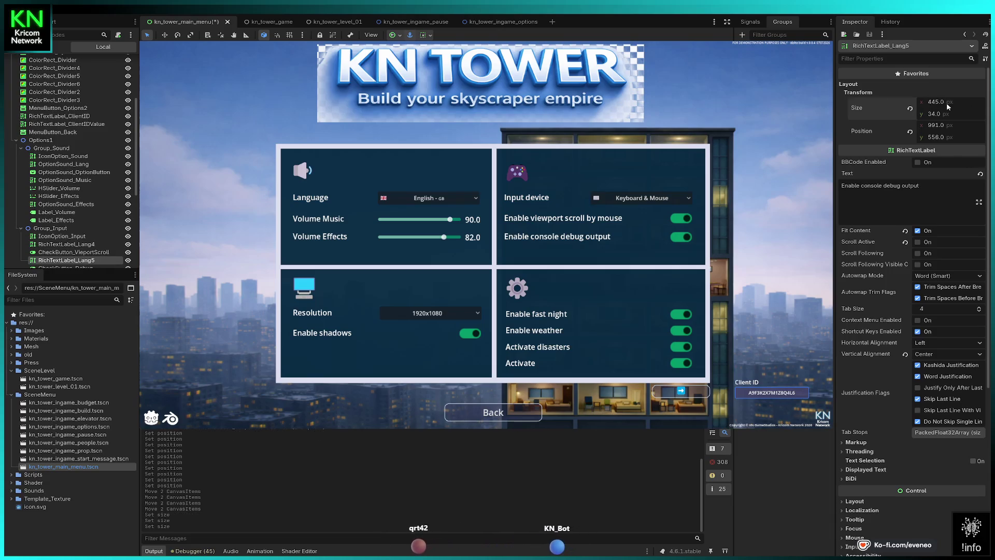
Line up the console debug, viewport scroll and Input labels at x 995.
{"action": "left_click", "coordinate": [536, 314]}
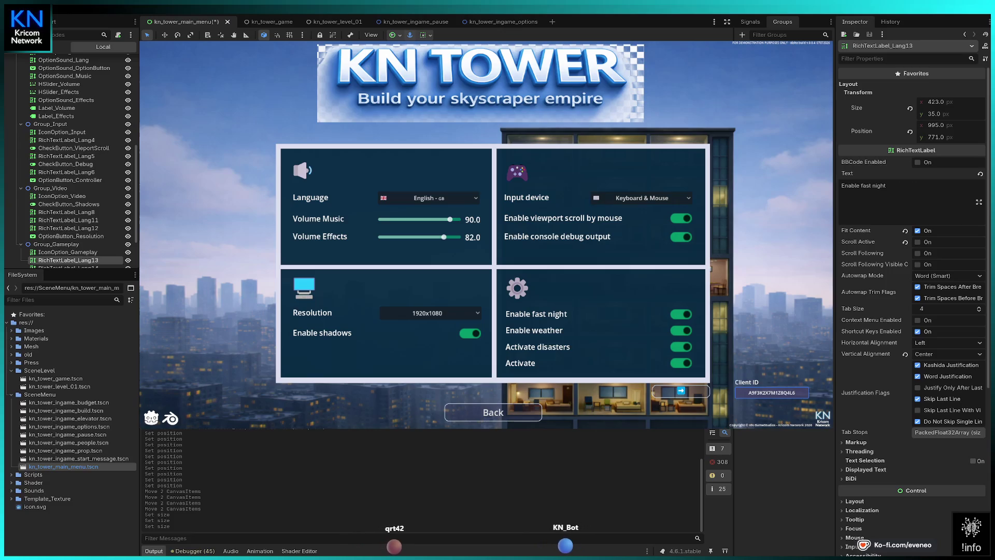
{"action": "key", "text": "Right"}
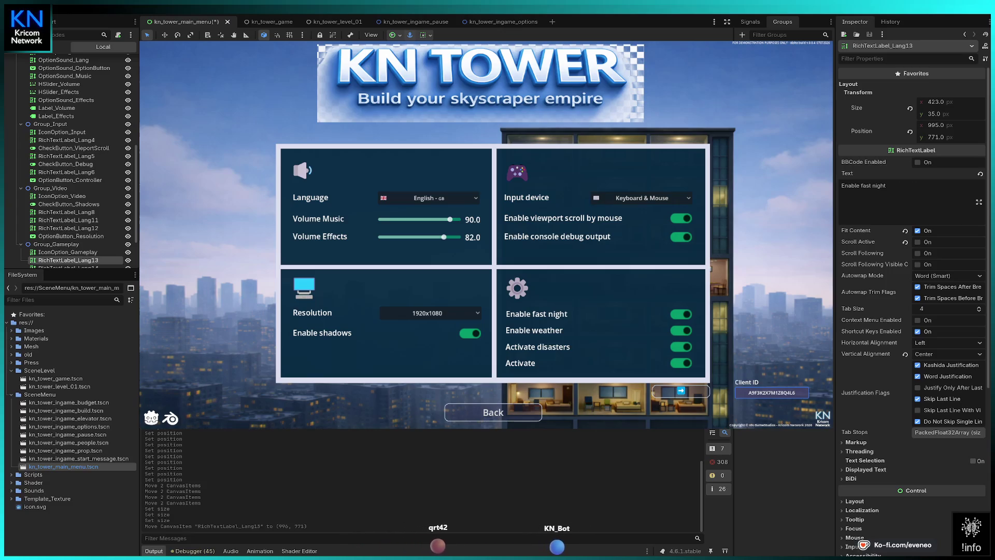
{"action": "key", "text": "Left"}
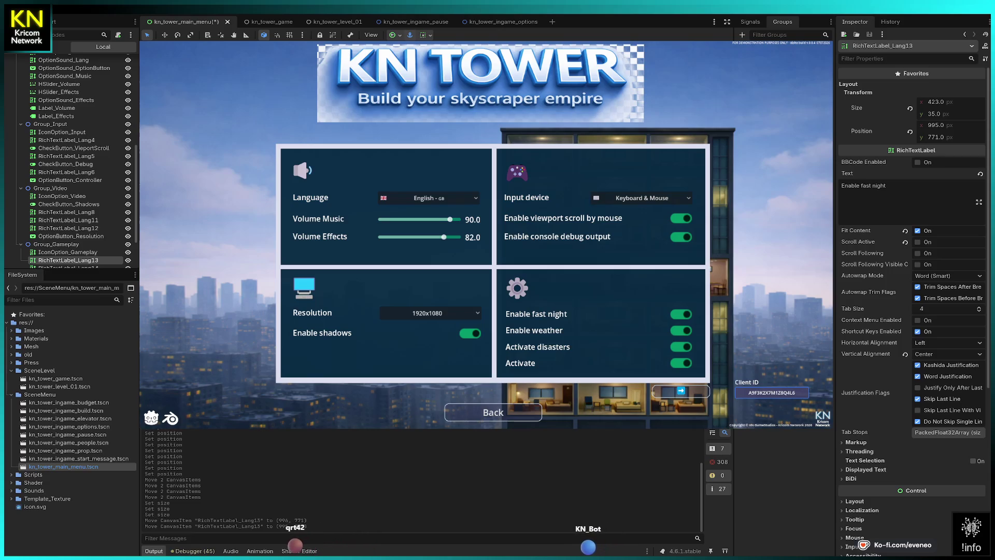
{"action": "left_click", "coordinate": [66, 155]}
{"action": "key", "text": "Right"}
{"action": "key", "text": "Right"}
{"action": "key", "text": "Right"}
{"action": "left_click", "coordinate": [66, 140]}
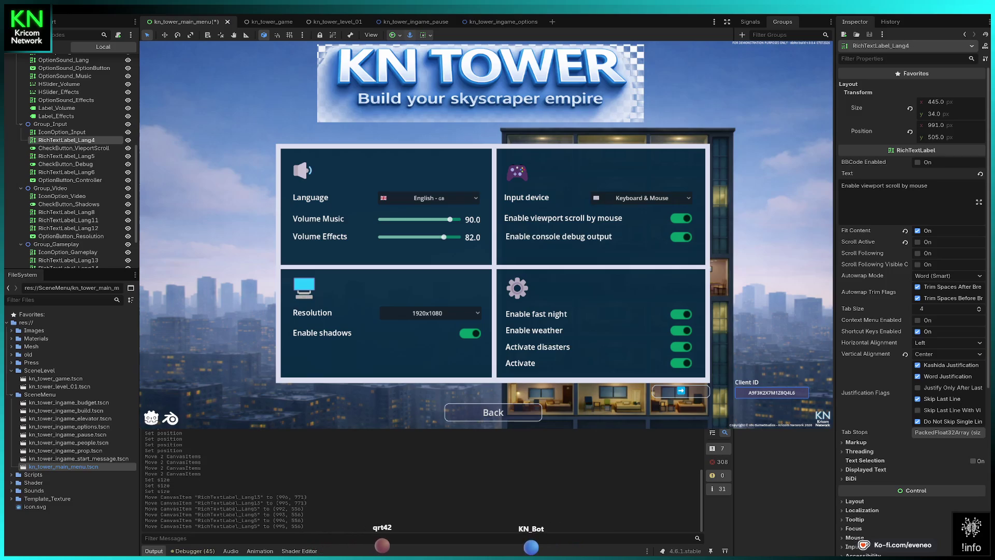
{"action": "key", "text": "Right"}
{"action": "key", "text": "Right"}
{"action": "key", "text": "Right"}
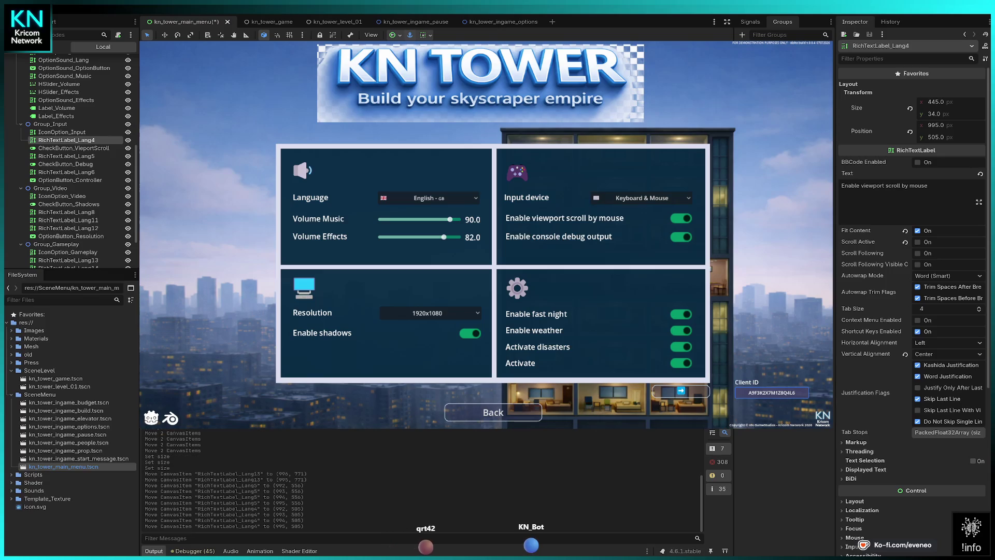
{"action": "left_click", "coordinate": [66, 172]}
{"action": "key", "text": "Right"}
{"action": "key", "text": "Right"}
{"action": "key", "text": "Right"}
{"action": "key", "text": "Right"}
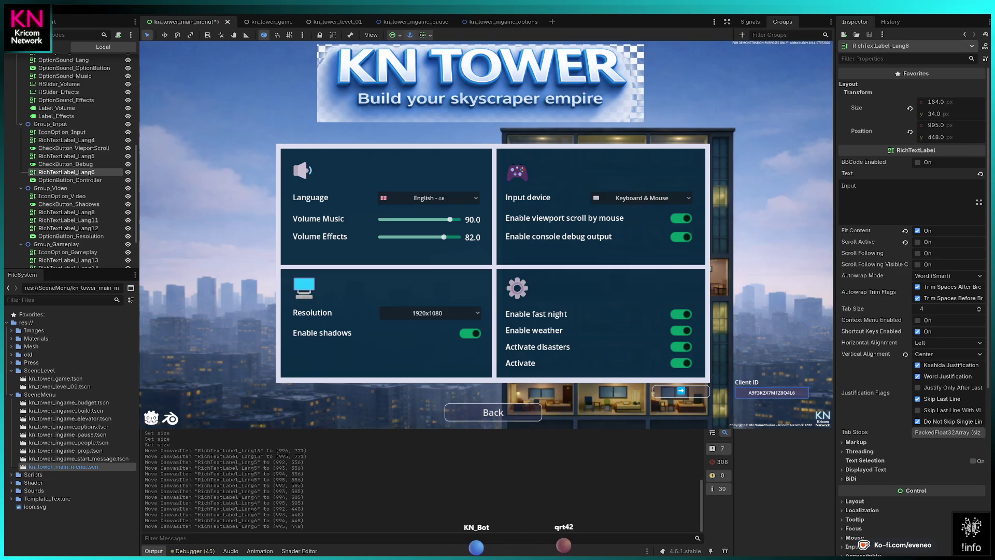
Nudge the Resolution, Enable shadows, Volume Effects, Volume Music and Language labels to x 405.
{"action": "left_click", "coordinate": [66, 212]}
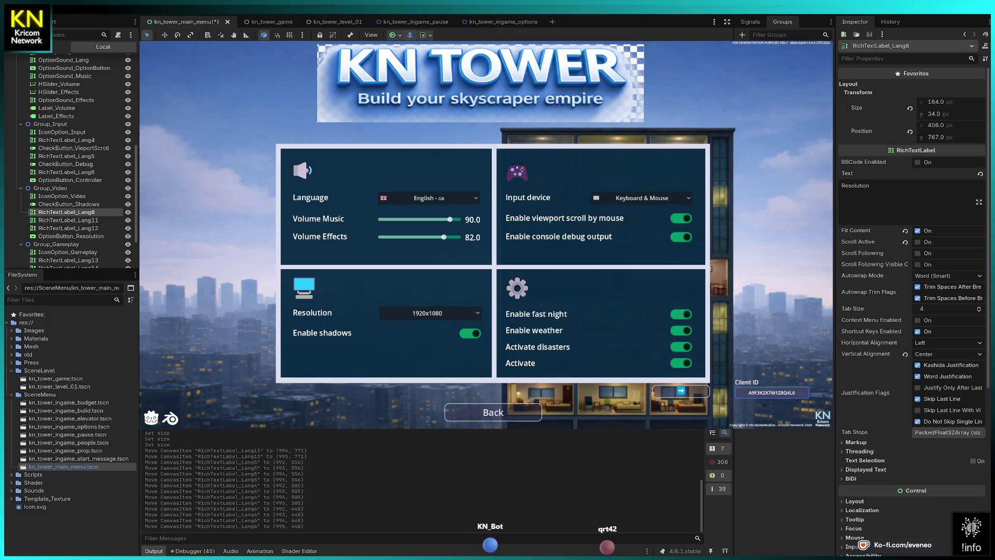
{"action": "key", "text": "Left"}
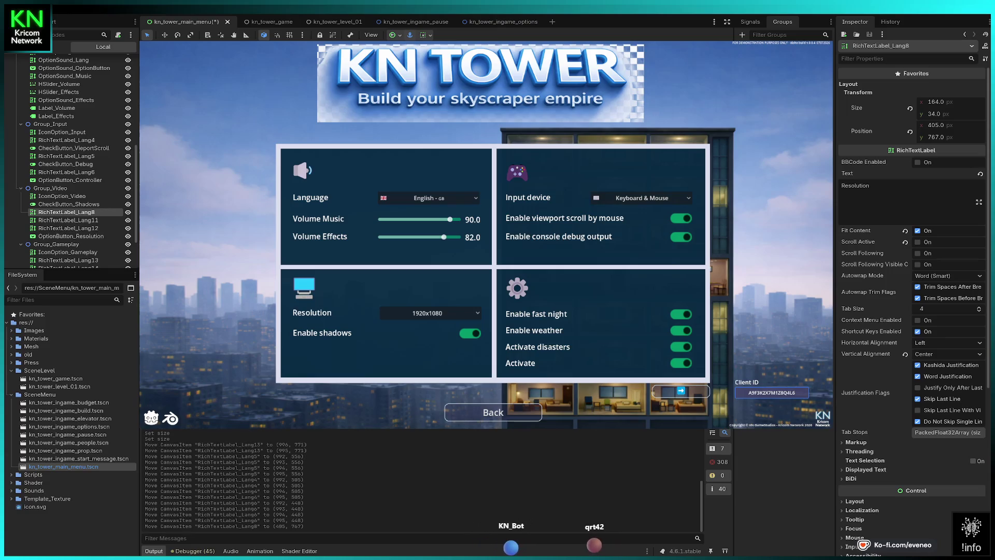
{"action": "left_click", "coordinate": [66, 220]}
{"action": "key", "text": "Left"}
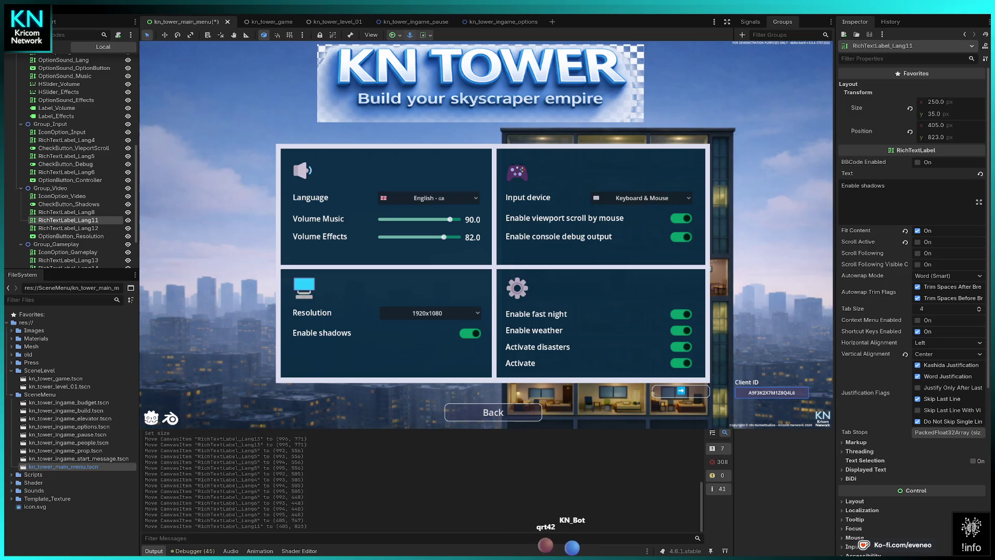
{"action": "left_click", "coordinate": [66, 100]}
{"action": "key", "text": "Left"}
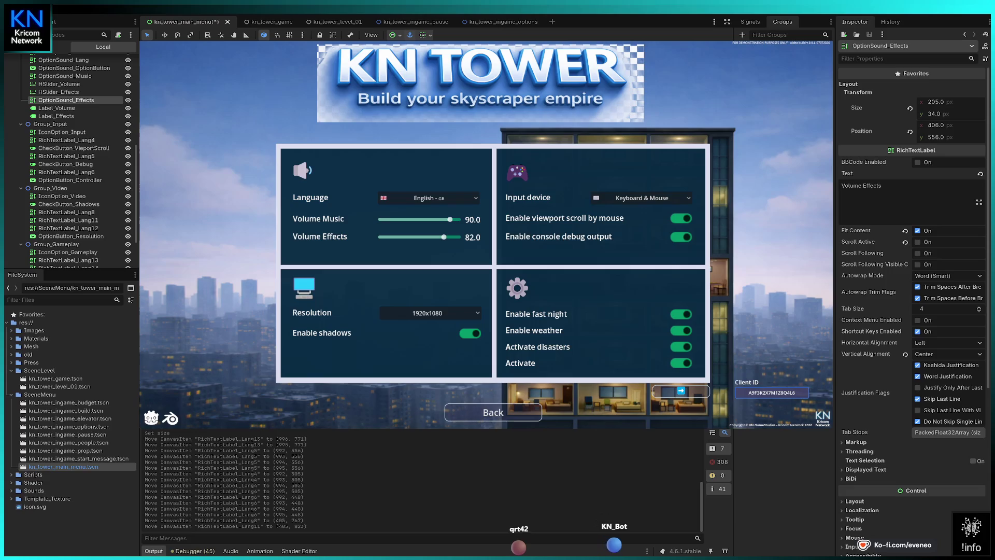
{"action": "left_click", "coordinate": [65, 75]}
{"action": "key", "text": "Left"}
{"action": "left_click", "coordinate": [63, 59]}
{"action": "key", "text": "Left"}
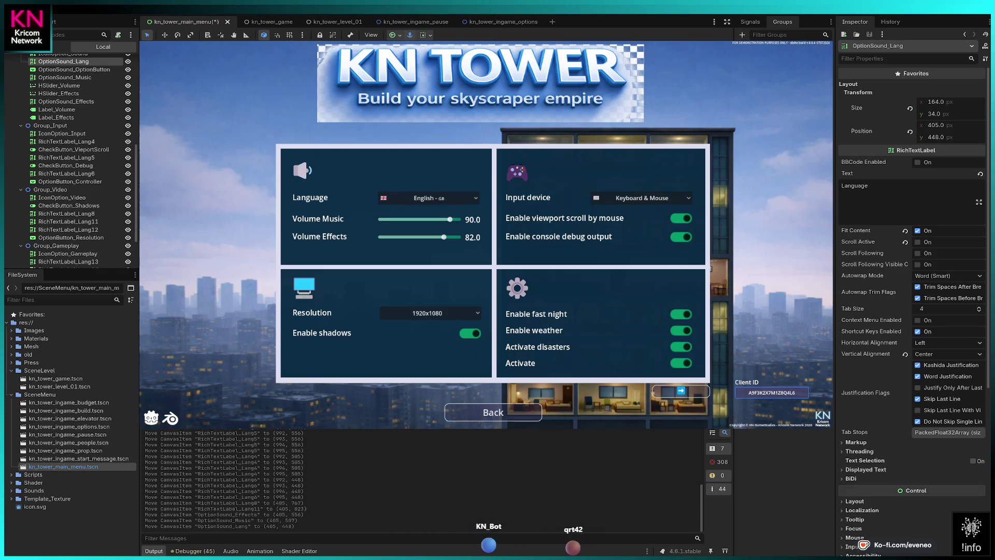
Check the positions of the language, resolution and input device dropdowns.
{"action": "left_click", "coordinate": [74, 69]}
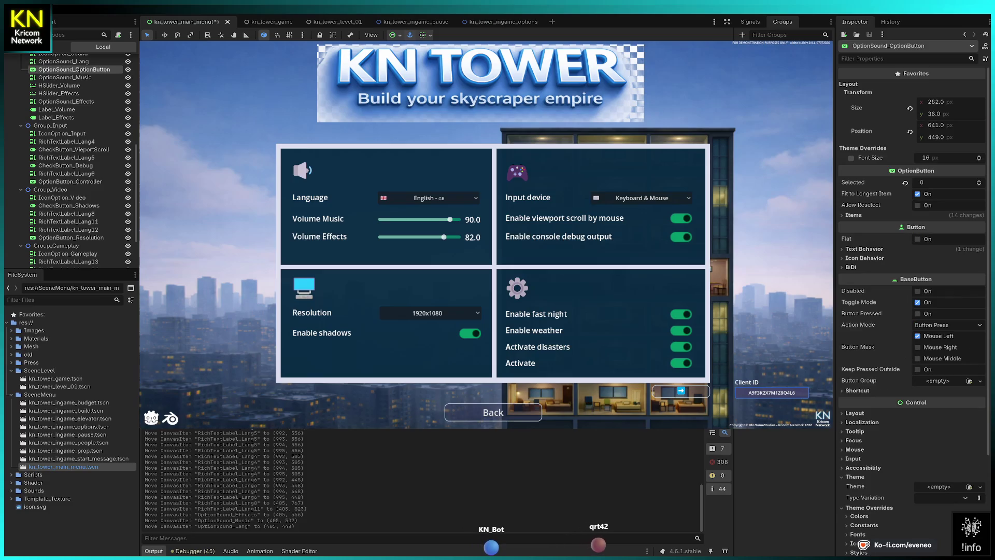
{"action": "left_click", "coordinate": [71, 238]}
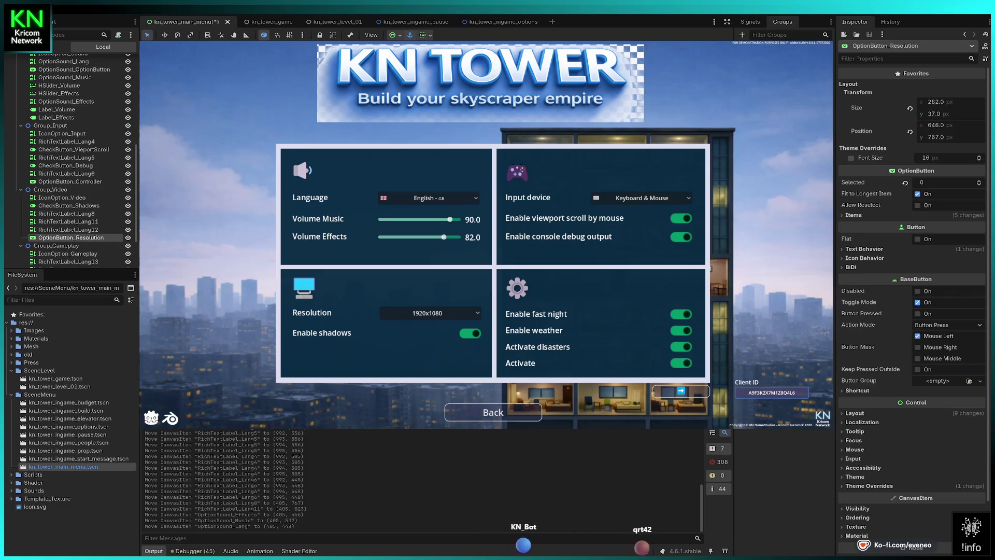
{"action": "left_click", "coordinate": [70, 182]}
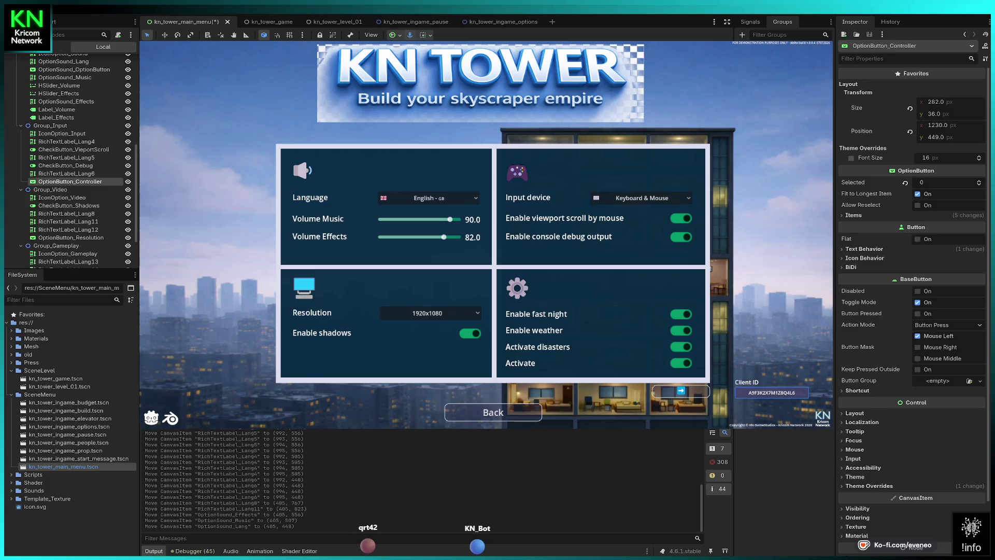
{"action": "left_click", "coordinate": [480, 78]}
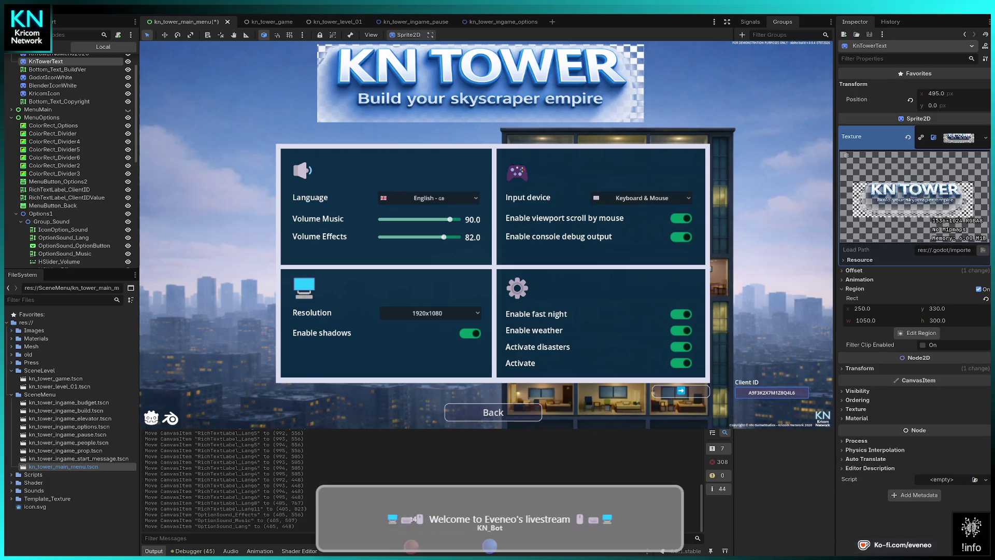
Shift KnTowerText to x 532, then select the options nodes through CheckButton_Weather.
{"action": "key", "text": "shift+Right"}
{"action": "key", "text": "Left"}
{"action": "key", "text": "Left"}
{"action": "key", "text": "Left"}
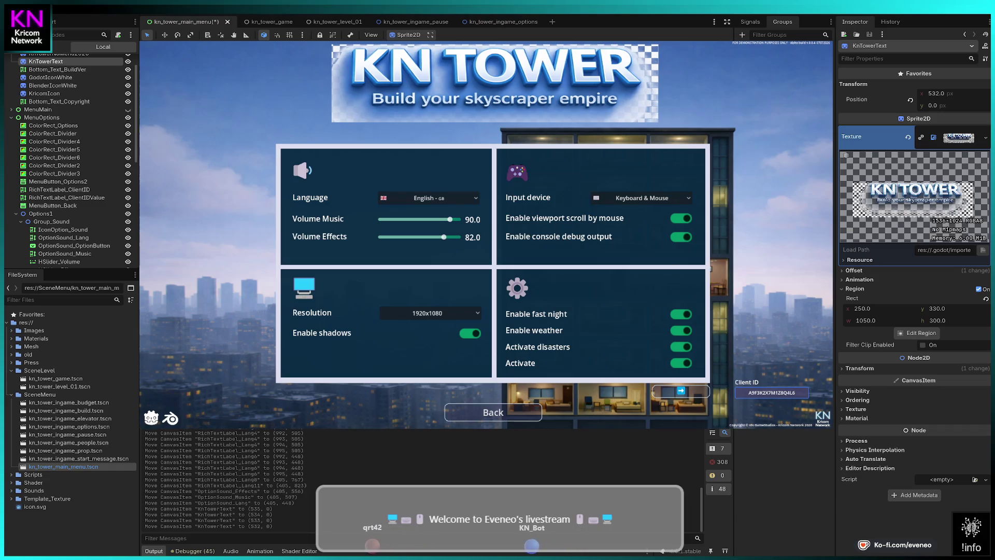
{"action": "left_click", "coordinate": [53, 125]}
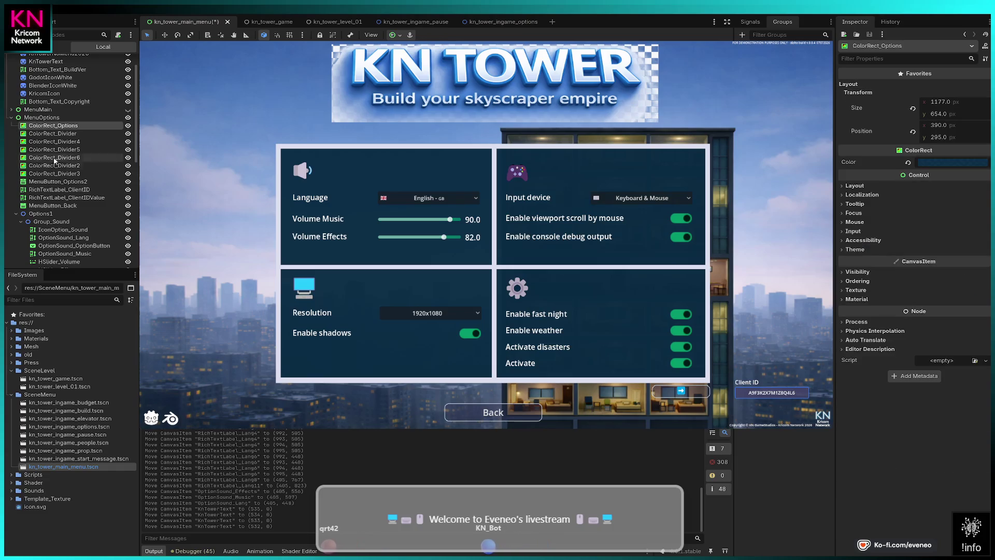
{"action": "left_click", "coordinate": [42, 117]}
{"action": "scroll", "coordinate": [87, 173], "scroll_direction": "down", "scroll_amount": 5}
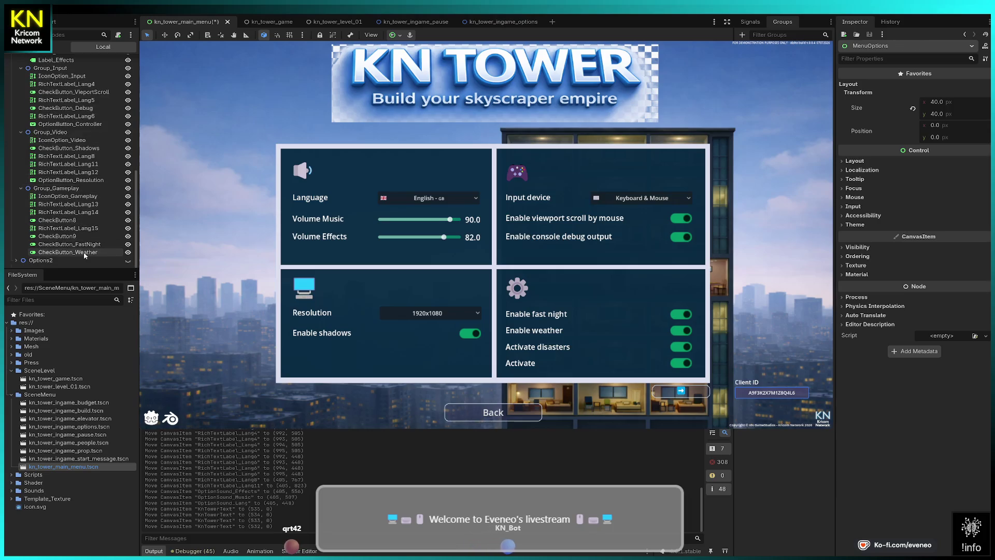
{"action": "left_click", "coordinate": [85, 253], "text": "shift"}
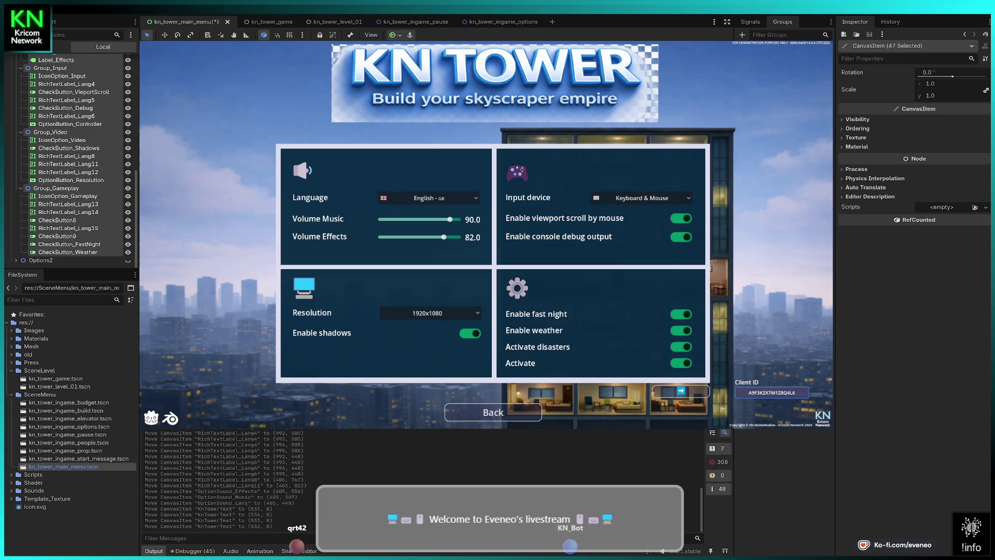
Reselect all nodes from Options1 through CheckButton_Weather and activate the Move tool.
{"action": "left_click", "coordinate": [682, 390]}
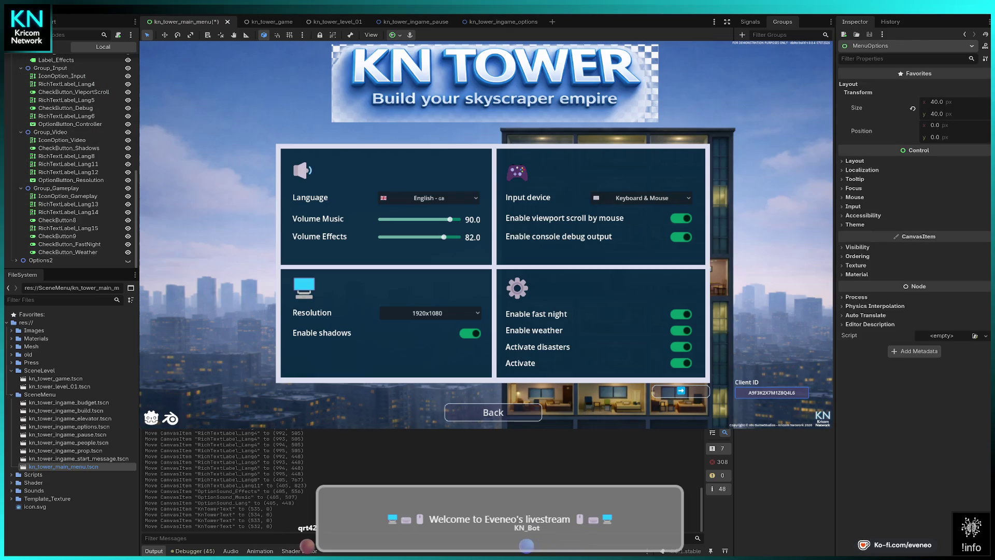
{"action": "scroll", "coordinate": [45, 168], "scroll_direction": "up", "scroll_amount": 5}
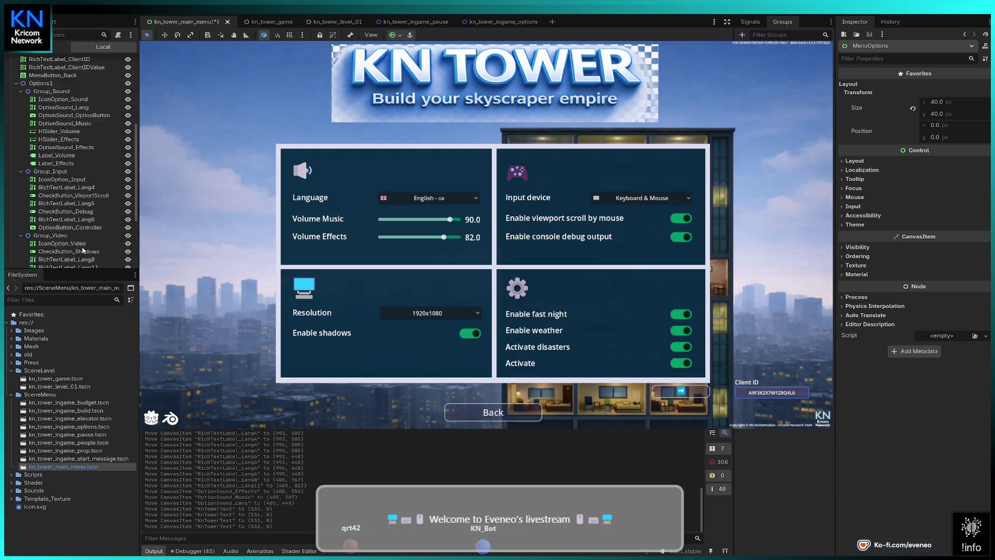
{"action": "left_click", "coordinate": [42, 109]}
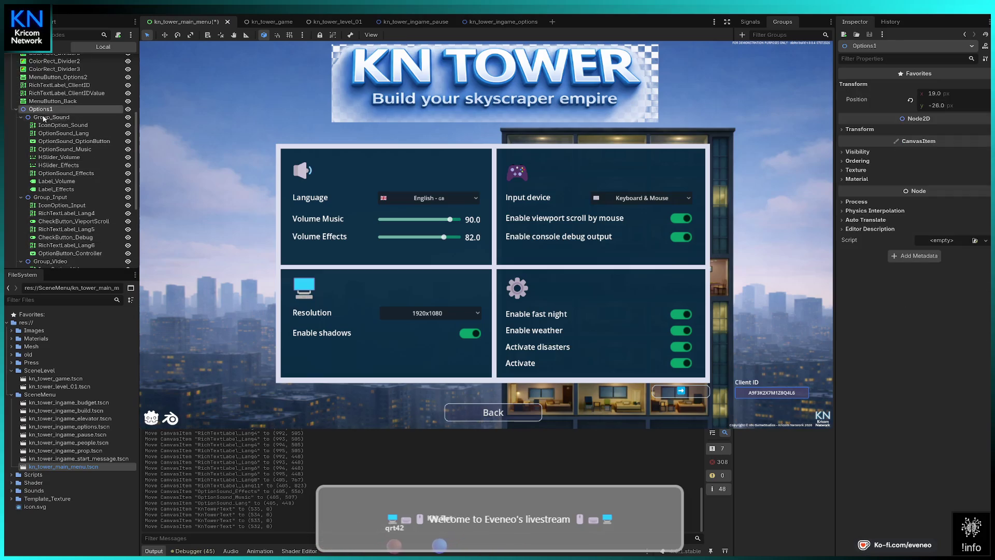
{"action": "left_click", "coordinate": [45, 119]}
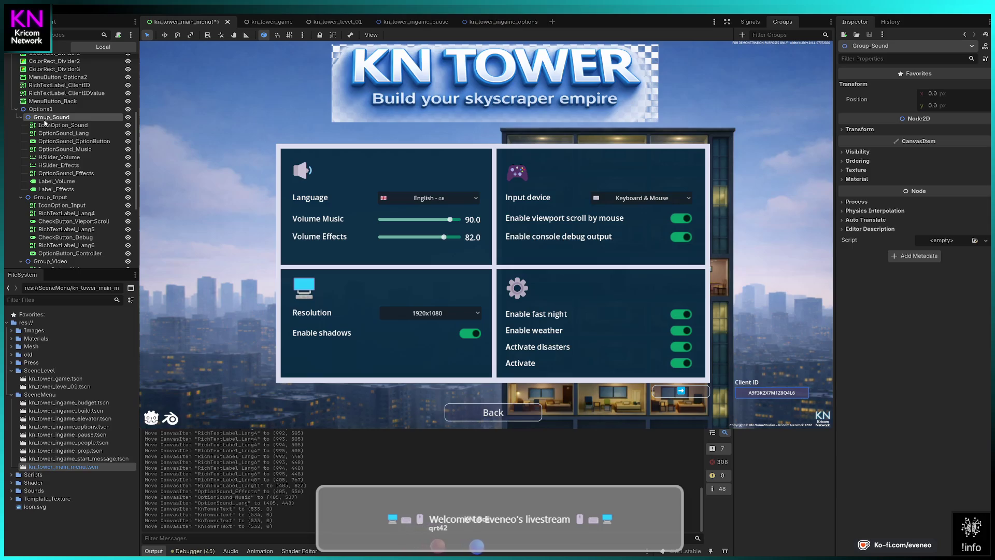
{"action": "left_click", "coordinate": [45, 126]}
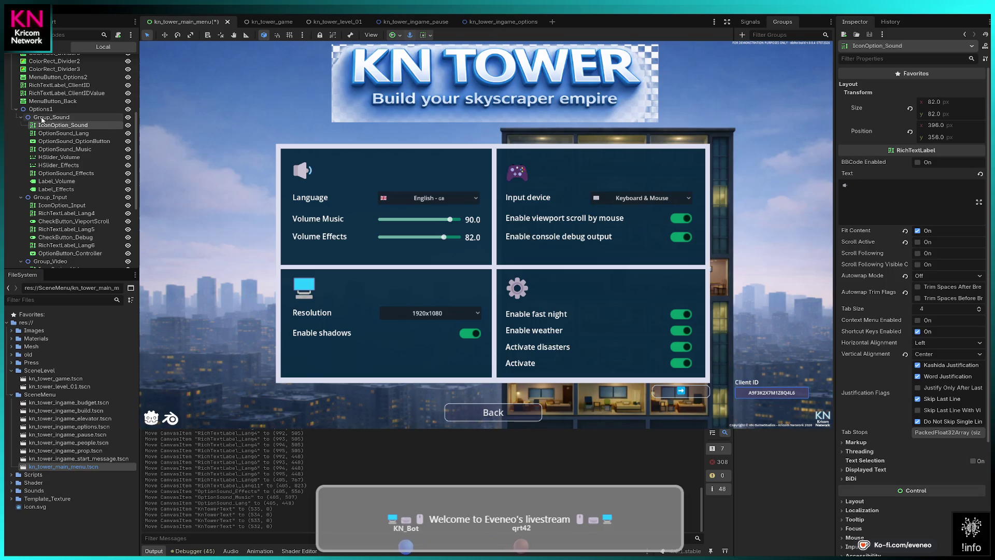
{"action": "left_click", "coordinate": [42, 118]}
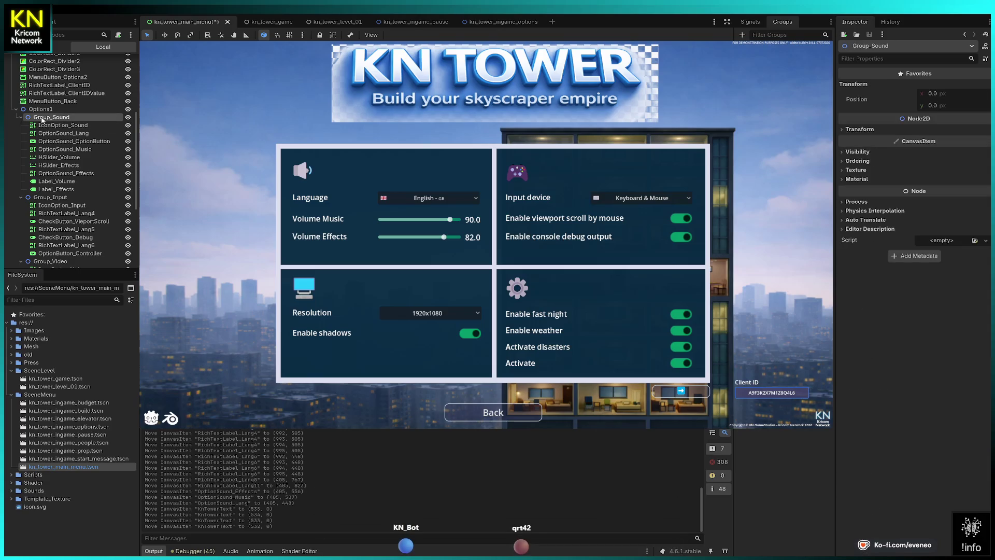
{"action": "left_click", "coordinate": [42, 109]}
{"action": "scroll", "coordinate": [62, 124], "scroll_direction": "down", "scroll_amount": 5}
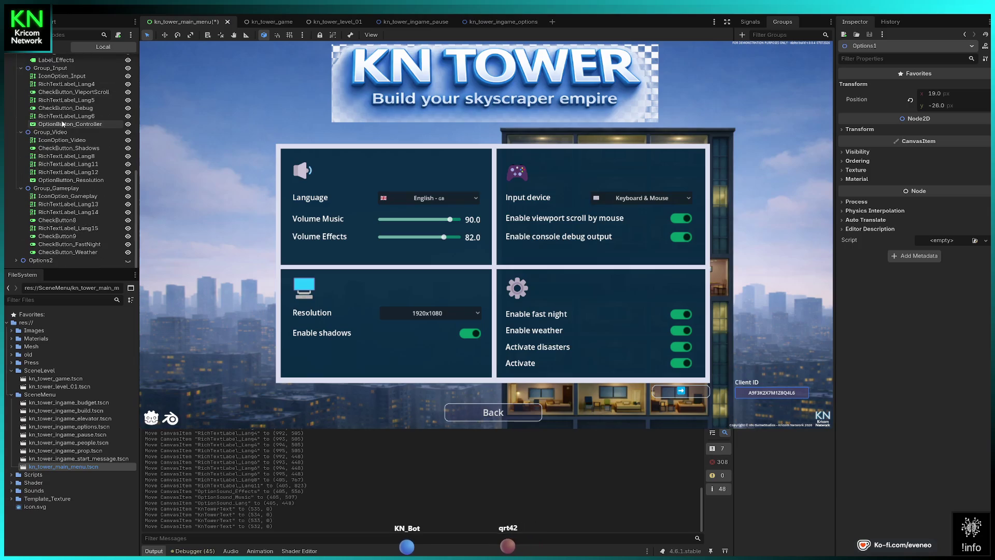
{"action": "left_click", "coordinate": [66, 243], "text": "shift"}
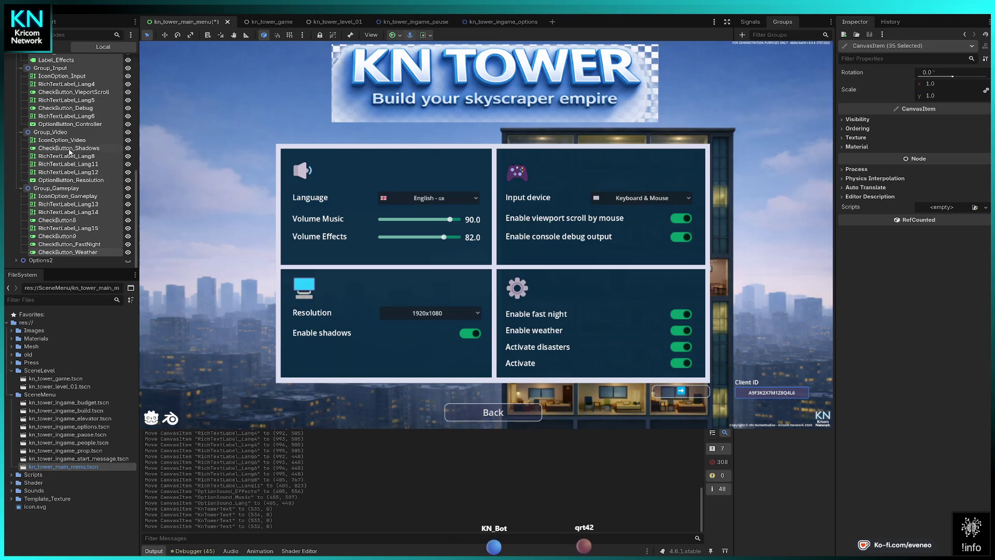
{"action": "scroll", "coordinate": [70, 151], "scroll_direction": "up", "scroll_amount": 5}
{"action": "scroll", "coordinate": [70, 152], "scroll_direction": "up", "scroll_amount": 3}
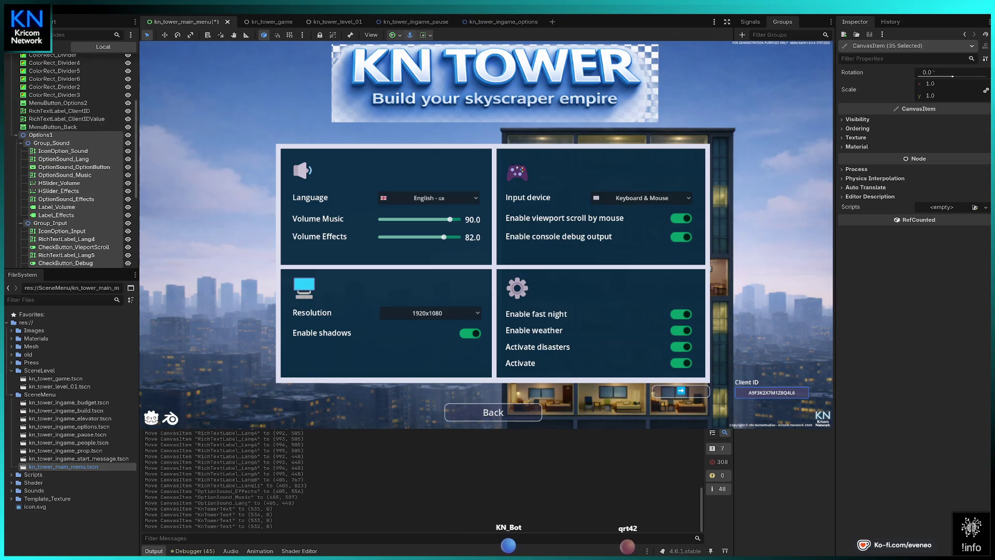
{"action": "key", "text": "w"}
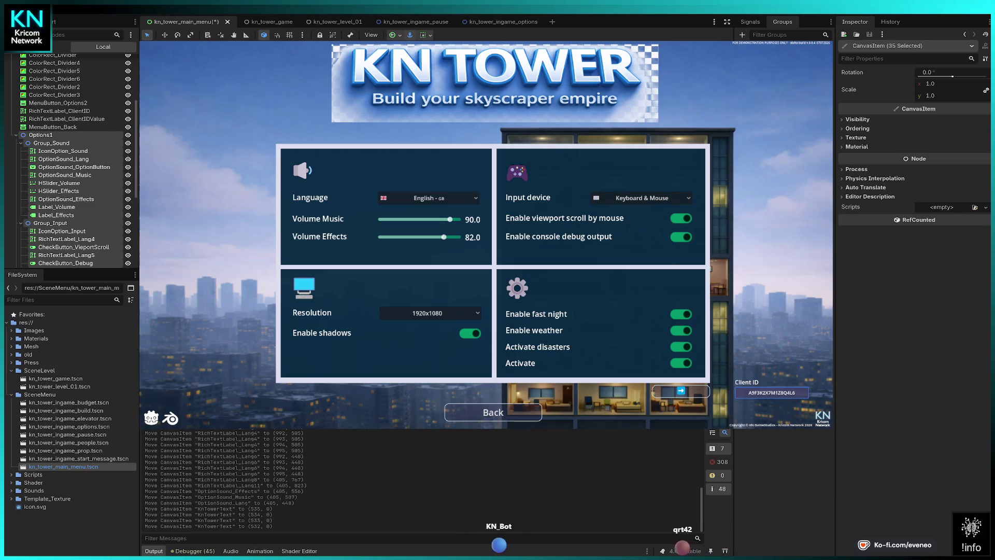
Add the options background and ColorRect_Divider through Divider6 to the selection.
{"action": "left_click", "coordinate": [147, 35]}
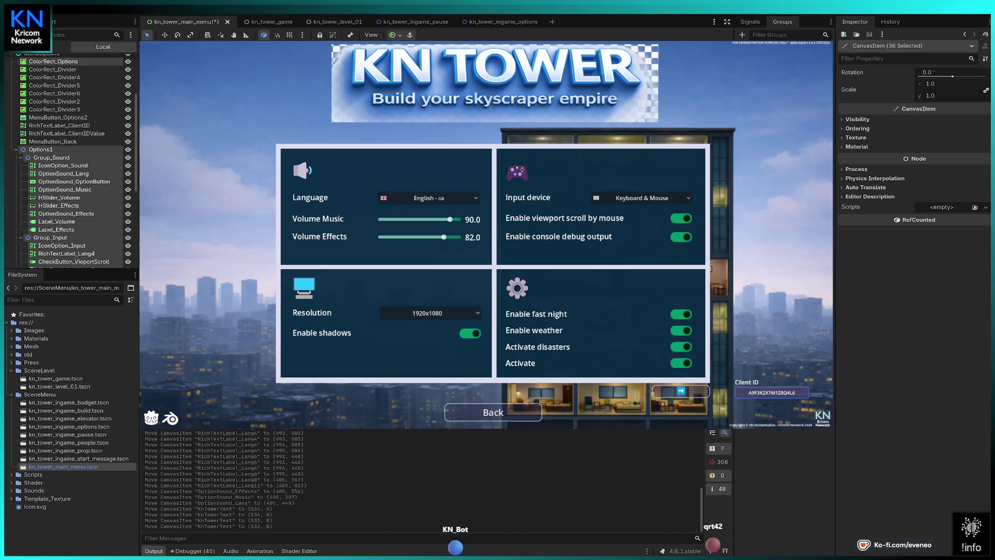
{"action": "left_click", "coordinate": [55, 85], "text": "ctrl"}
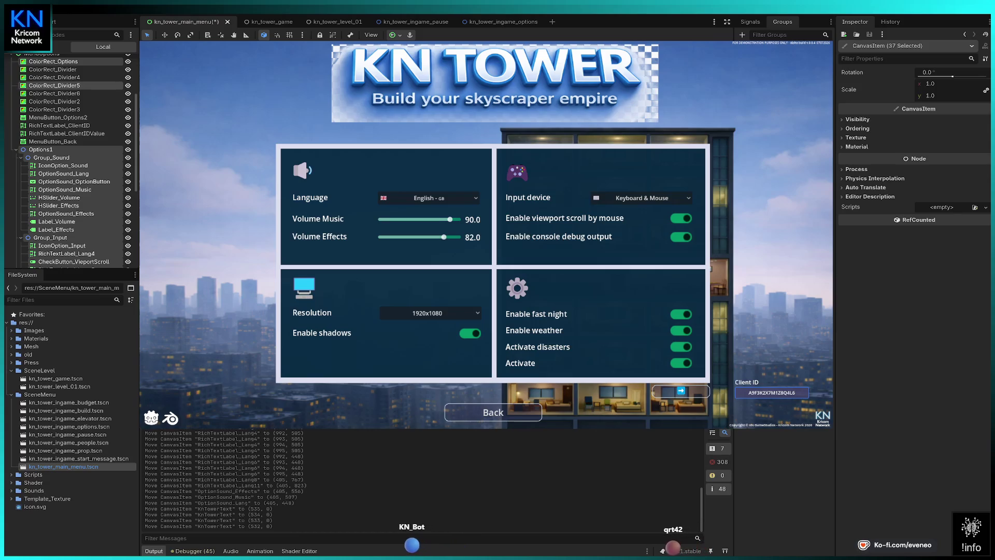
{"action": "left_click", "coordinate": [52, 69], "text": "ctrl"}
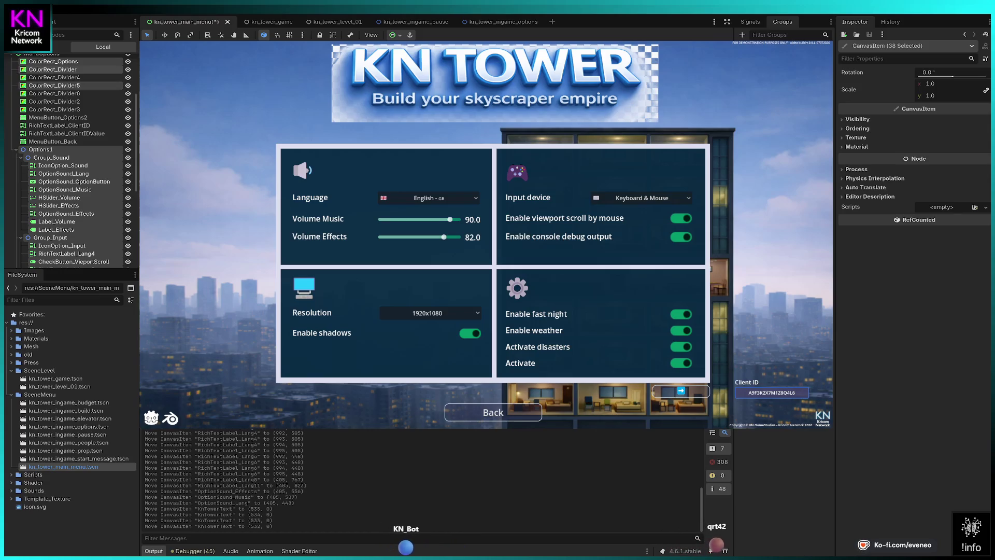
{"action": "left_click", "coordinate": [54, 102], "text": "ctrl"}
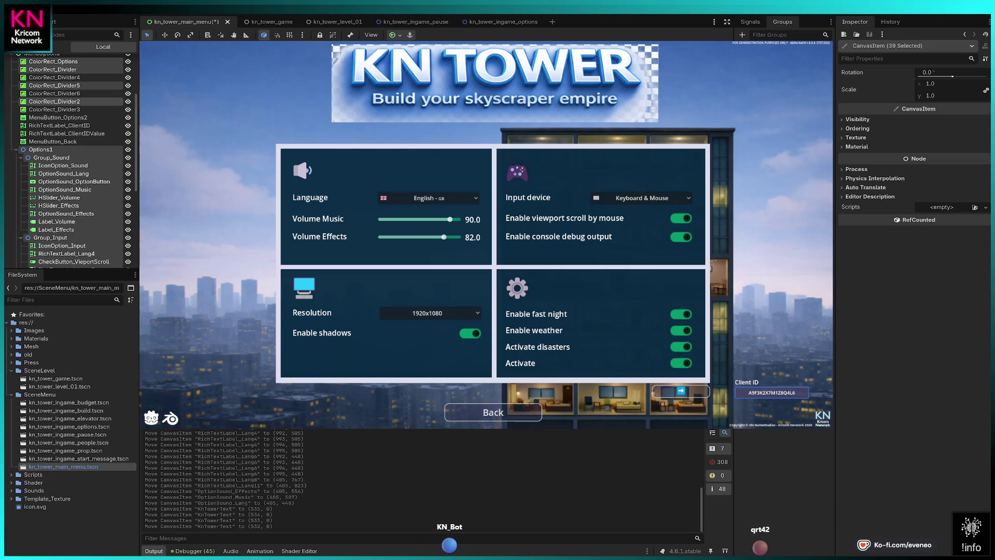
{"action": "left_click", "coordinate": [54, 109], "text": "ctrl"}
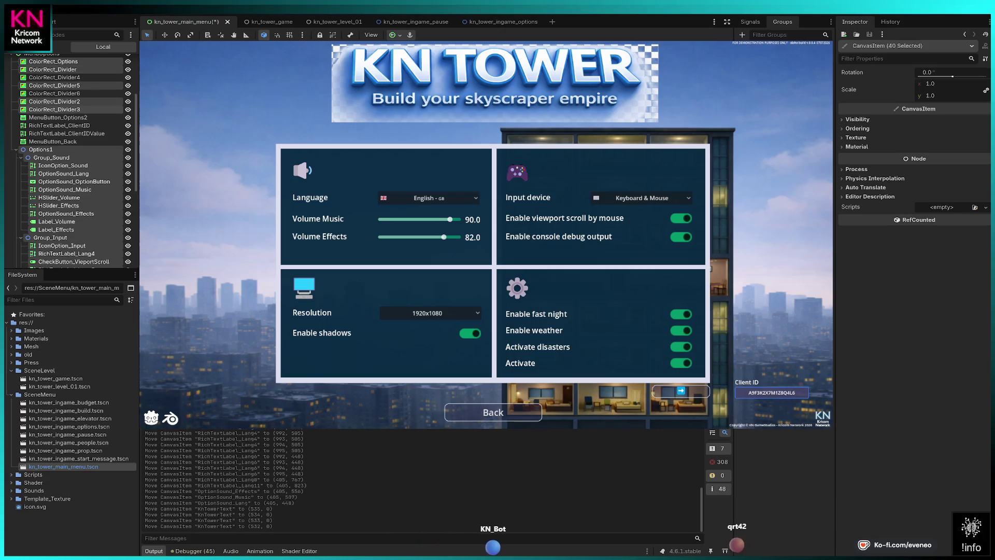
{"action": "left_click", "coordinate": [55, 77], "text": "ctrl"}
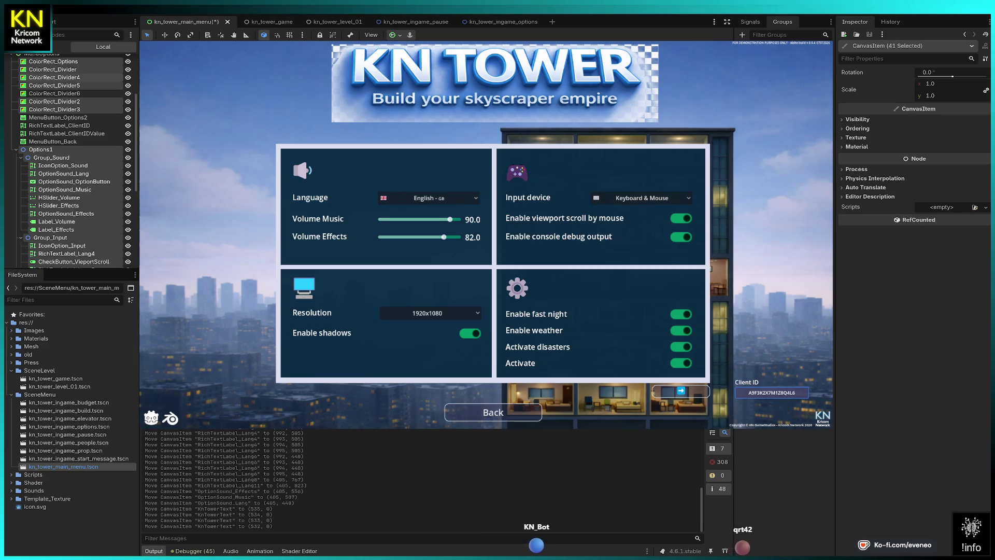
{"action": "left_click", "coordinate": [54, 94], "text": "ctrl"}
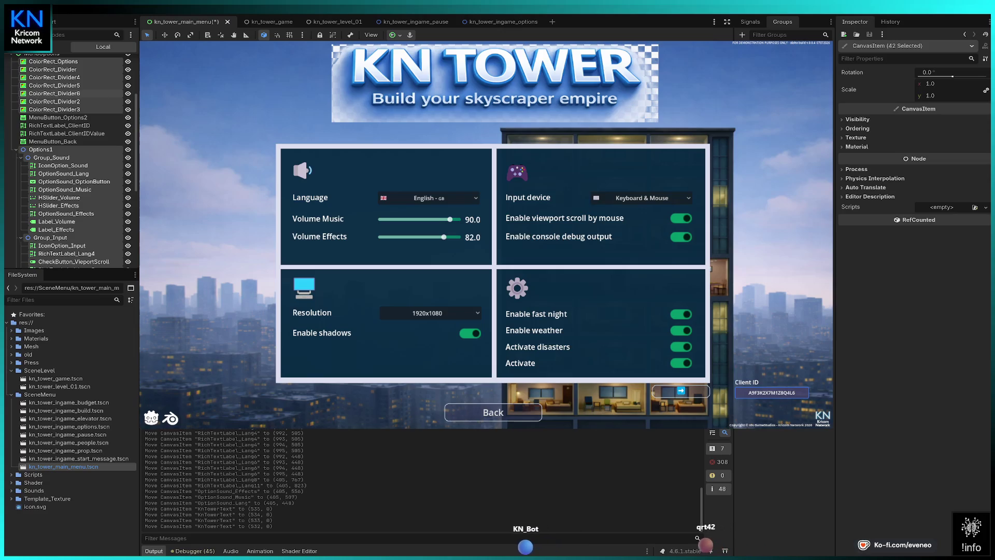
{"action": "left_click", "coordinate": [166, 34]}
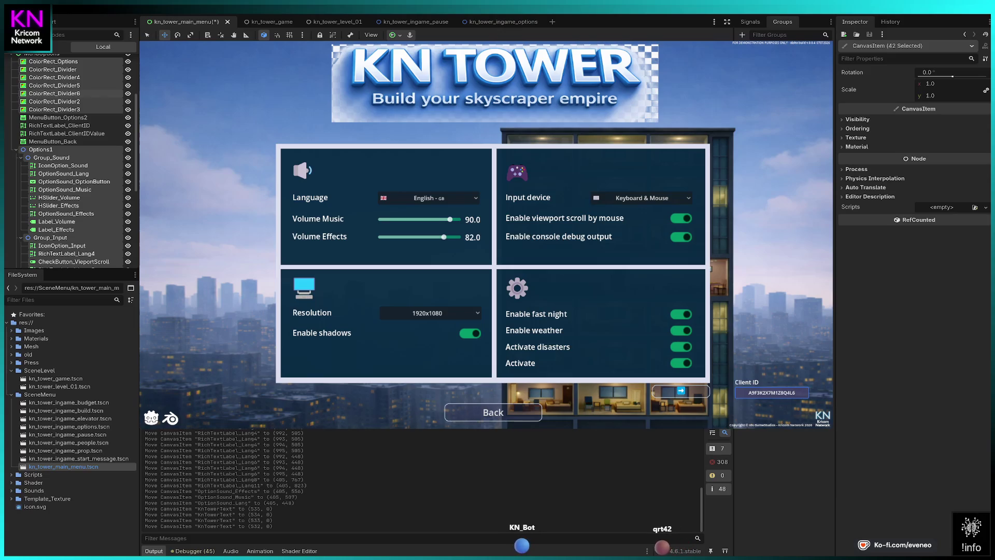
Move the 42 selected options items and dividers up in four small nudges.
{"action": "key", "text": "Up"}
{"action": "key", "text": "Up"}
{"action": "key", "text": "Up"}
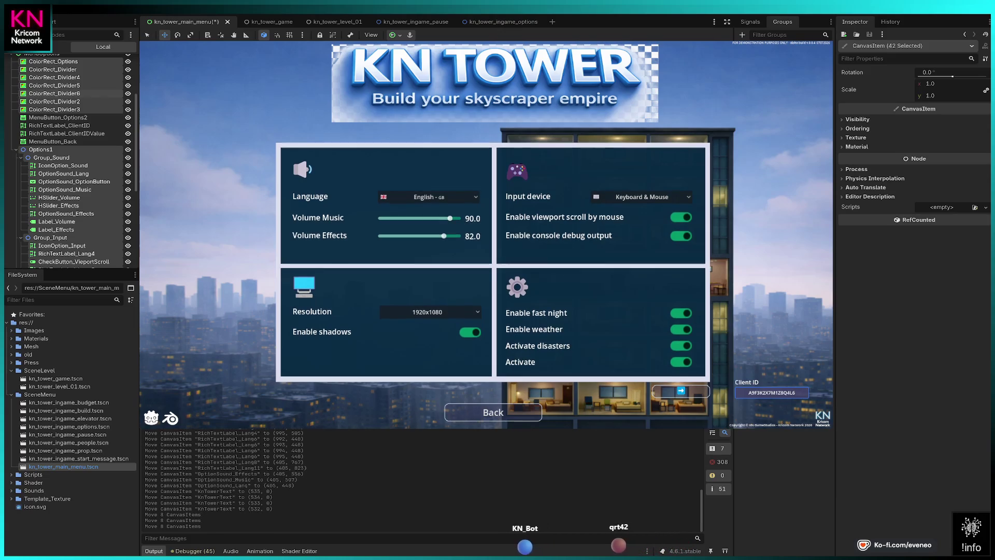
{"action": "key", "text": "Up"}
{"action": "key", "text": "Up"}
{"action": "key", "text": "Up"}
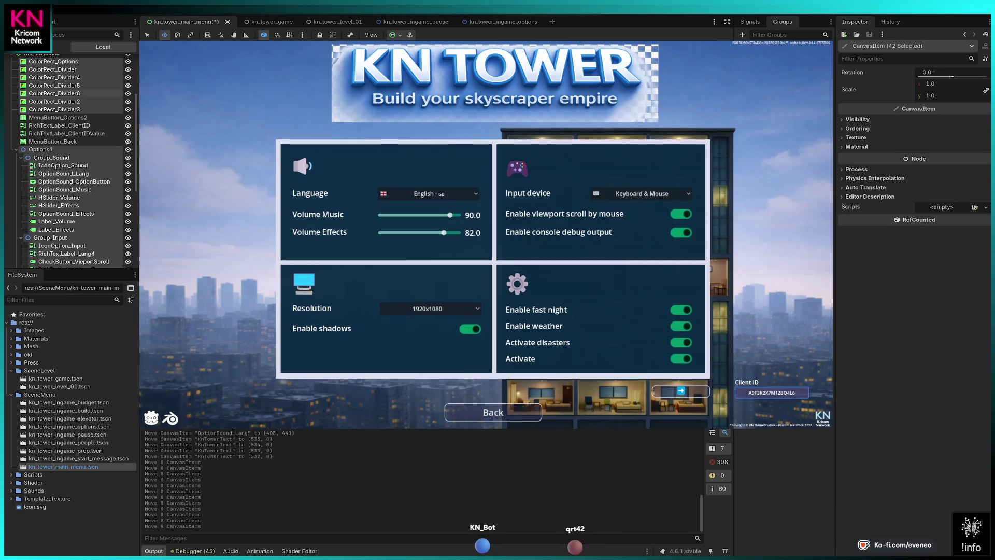
{"action": "key", "text": "Up"}
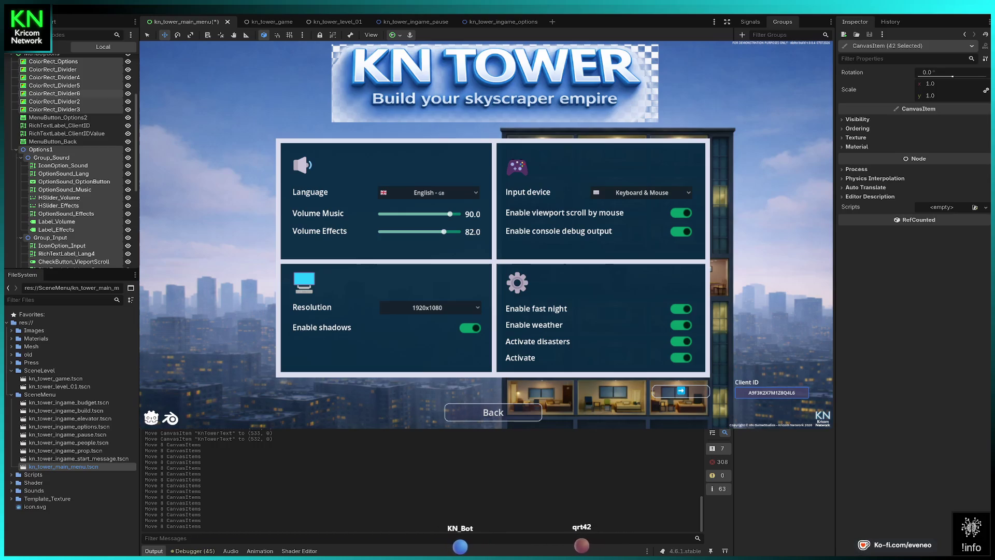
{"action": "key", "text": "Up"}
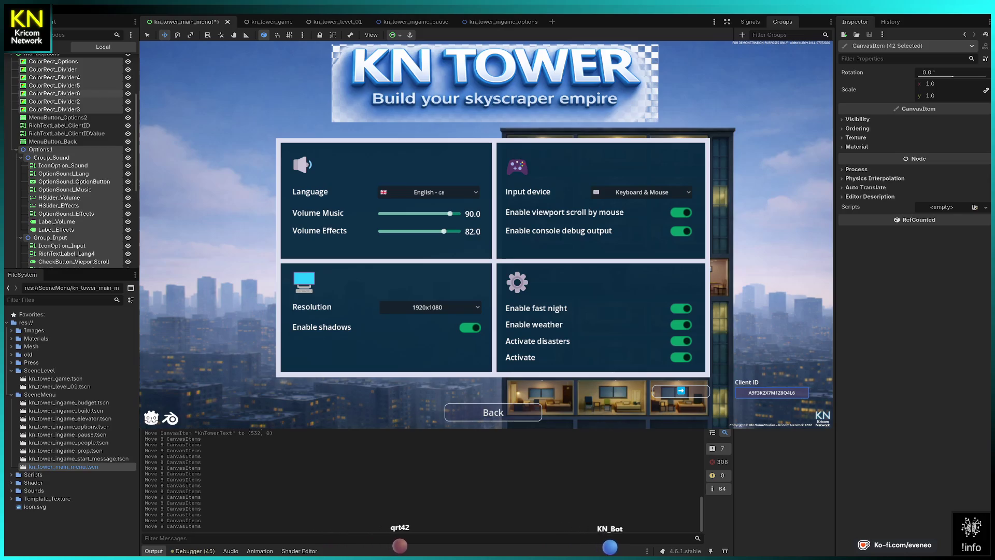
Inspect the Options1 group, then select ColorRect_Options together with all six ColorRect dividers.
{"action": "left_click", "coordinate": [52, 142]}
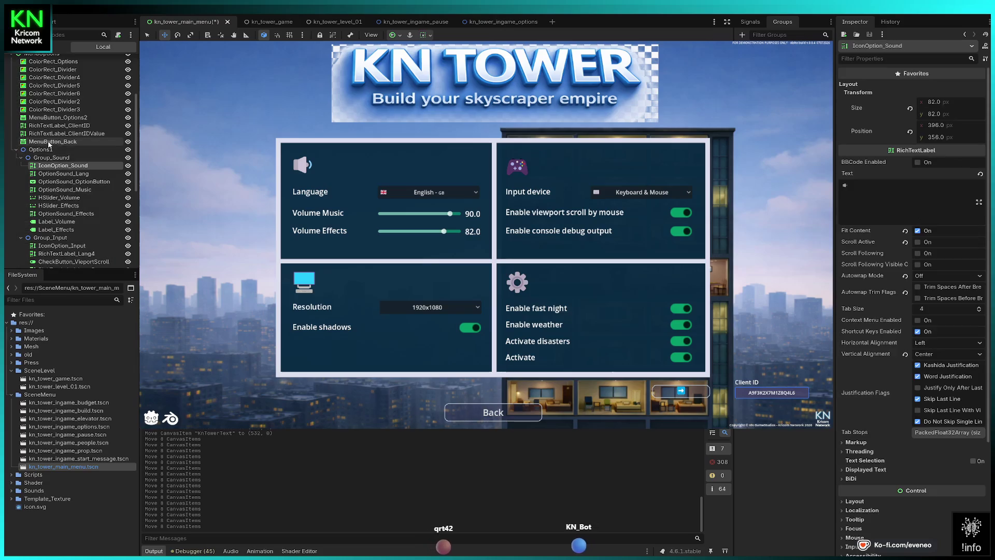
{"action": "left_click", "coordinate": [40, 149]}
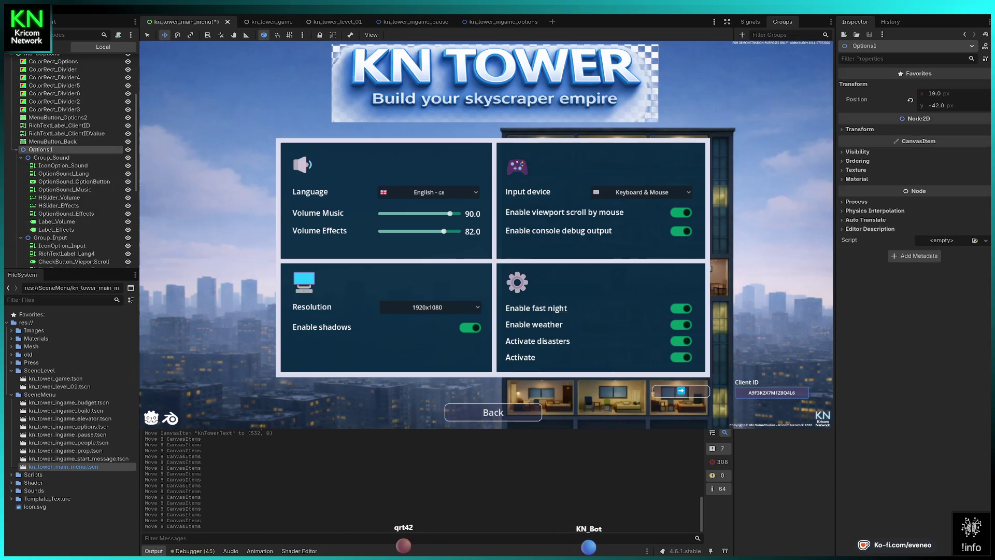
{"action": "left_click", "coordinate": [147, 34]}
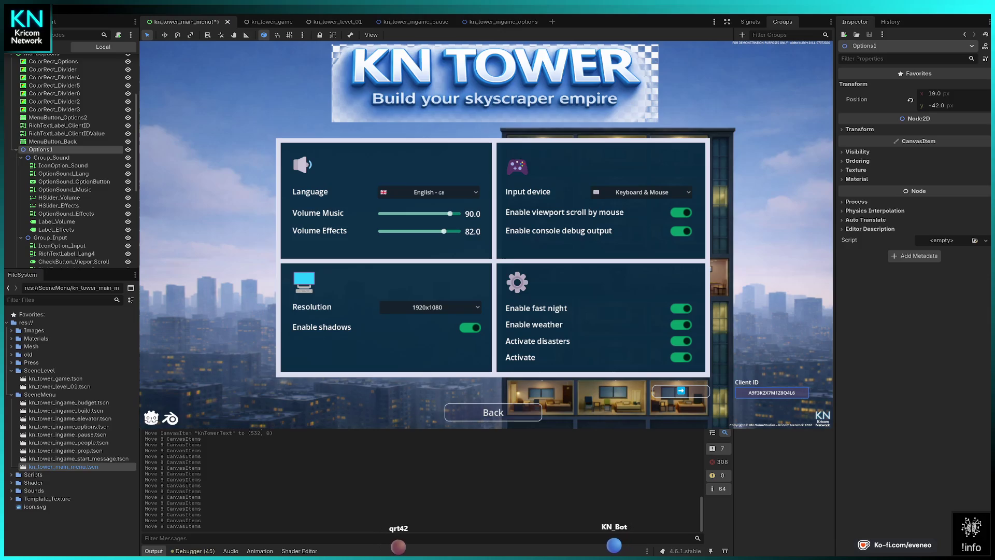
{"action": "left_click", "coordinate": [53, 62]}
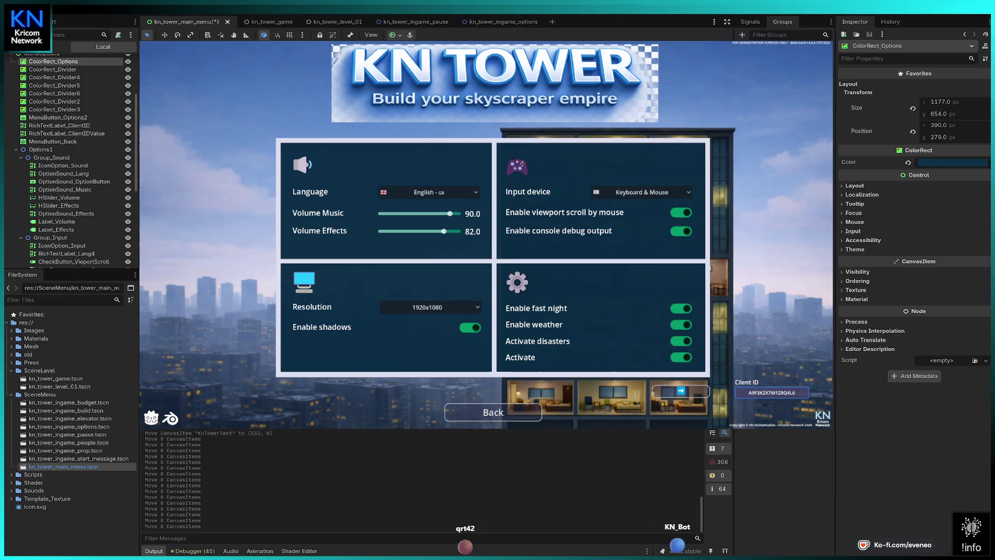
{"action": "left_click", "coordinate": [54, 85], "text": "ctrl"}
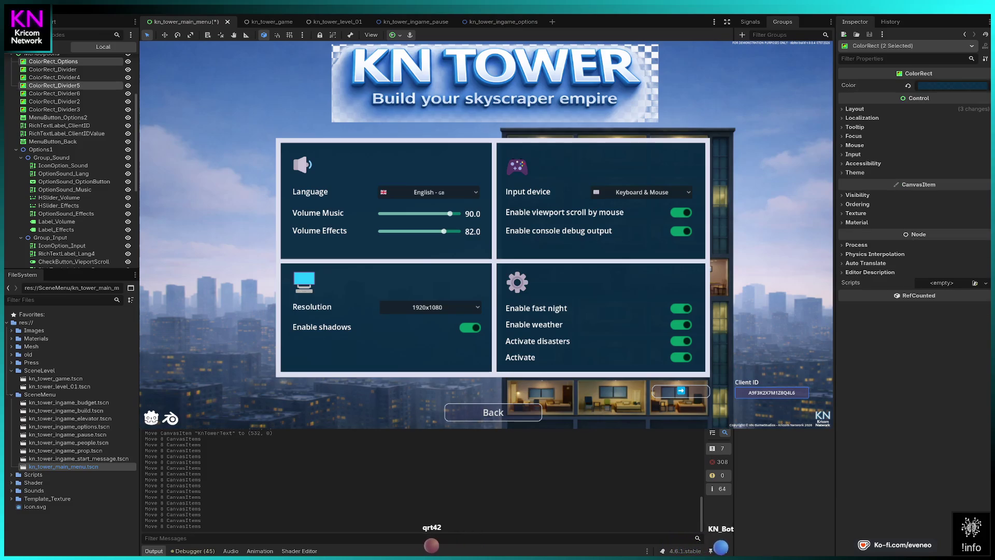
{"action": "left_click", "coordinate": [54, 102], "text": "ctrl"}
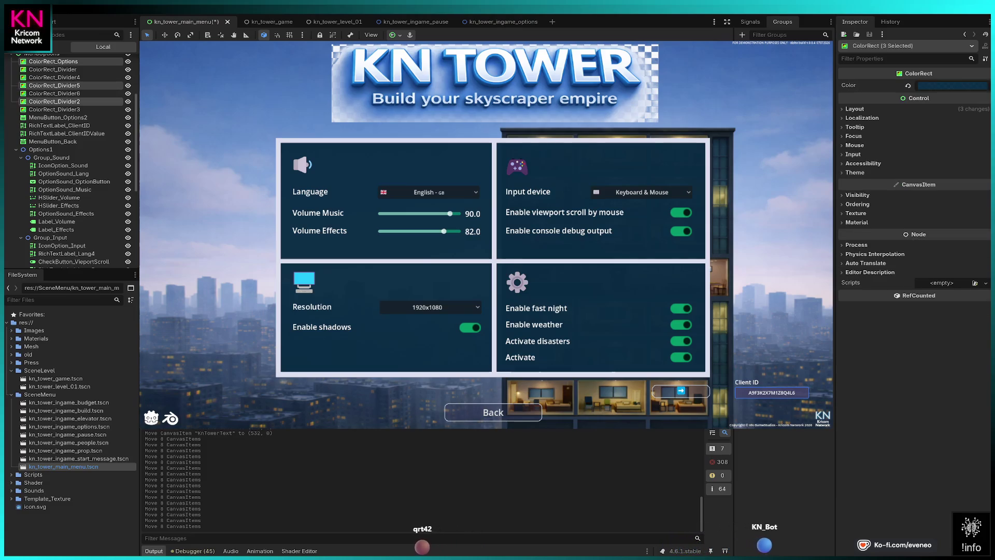
{"action": "left_click", "coordinate": [54, 109], "text": "ctrl"}
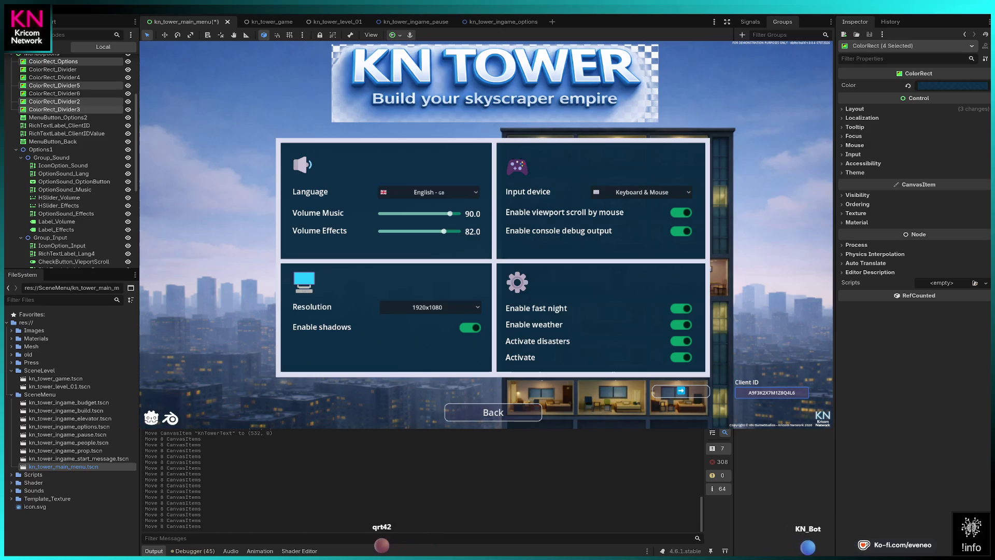
{"action": "left_click", "coordinate": [54, 77], "text": "ctrl"}
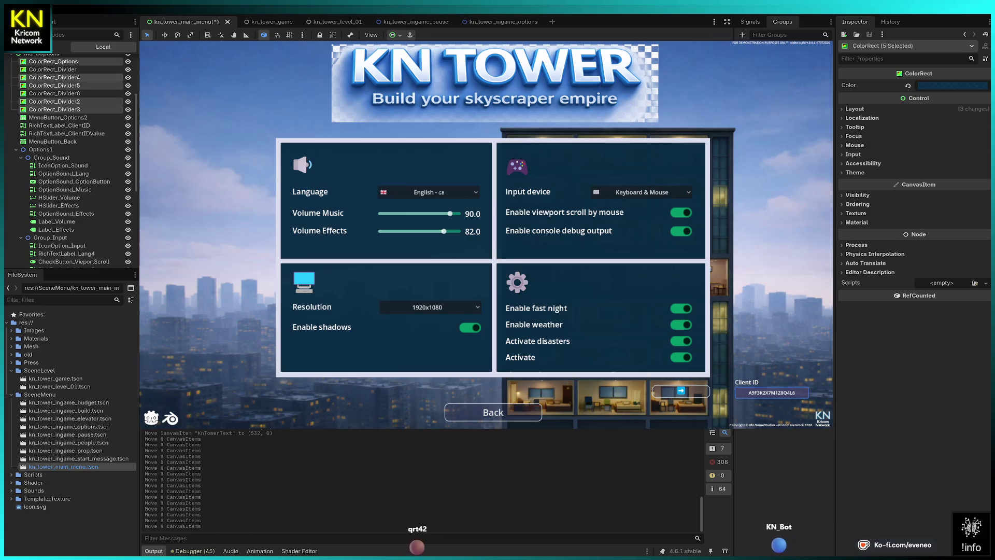
{"action": "left_click", "coordinate": [54, 70], "text": "ctrl"}
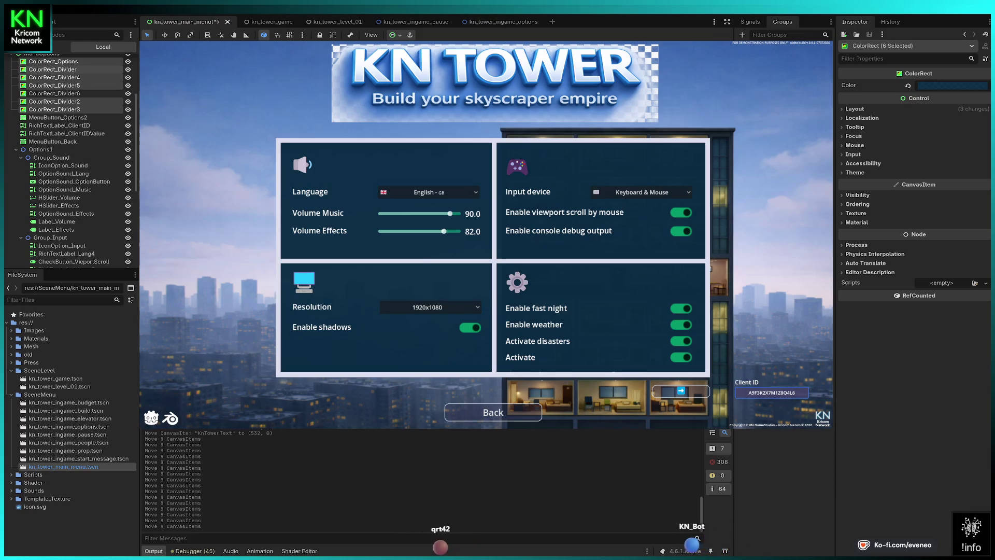
{"action": "left_click", "coordinate": [53, 93], "text": "ctrl"}
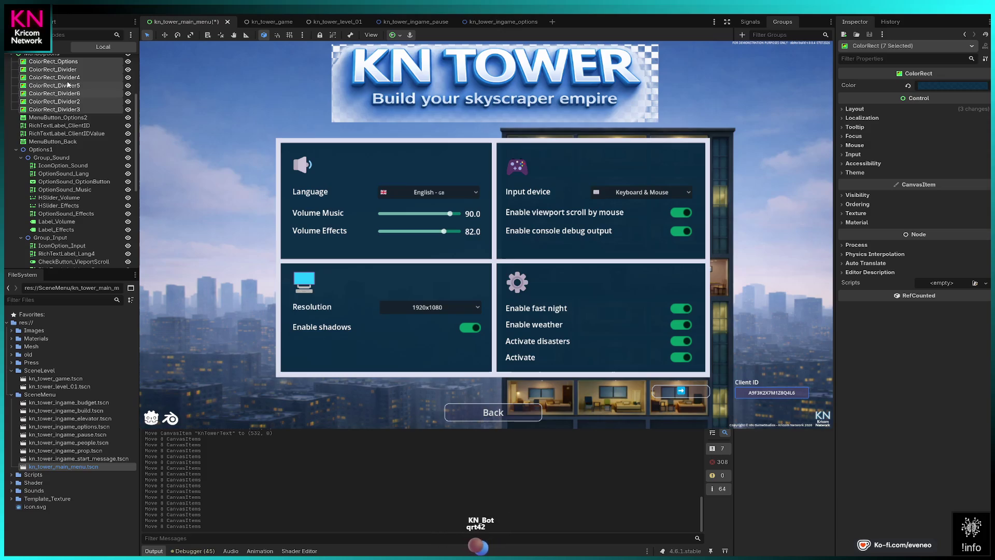
Collapse and re-expand MenuOptions, then select IconOption_Sound to show its 82×82 size at 396, 358.
{"action": "scroll", "coordinate": [92, 99], "scroll_direction": "up", "scroll_amount": 5}
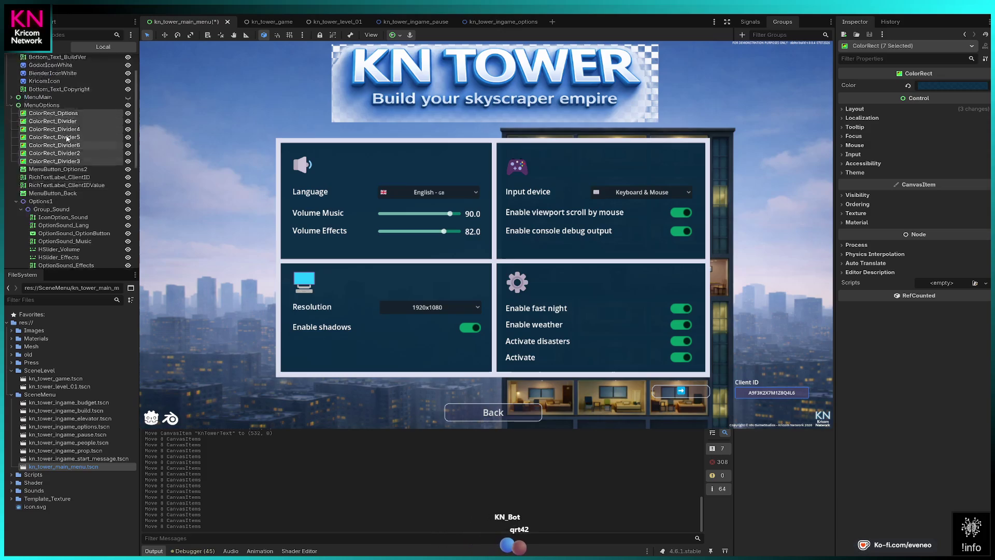
{"action": "scroll", "coordinate": [66, 135], "scroll_direction": "down", "scroll_amount": 2}
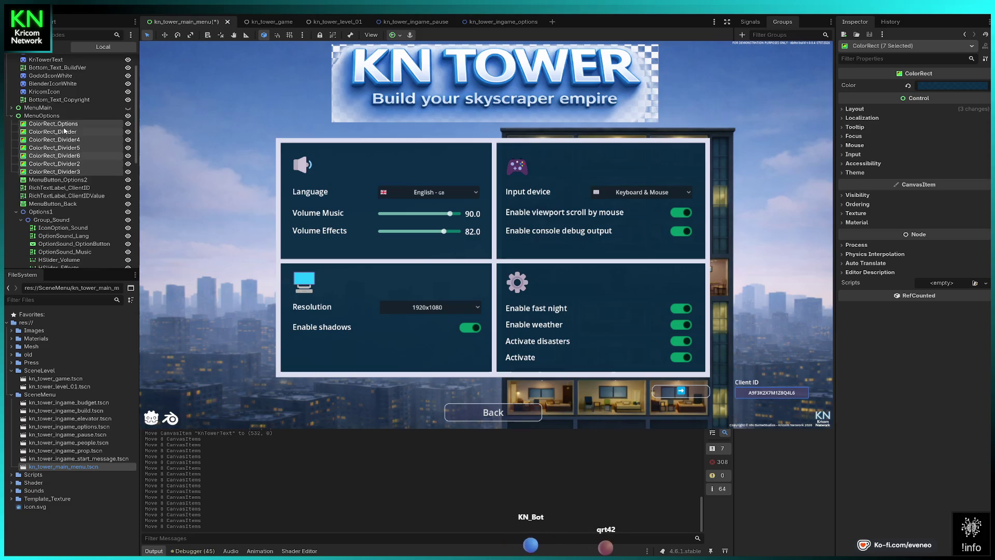
{"action": "left_click", "coordinate": [12, 115]}
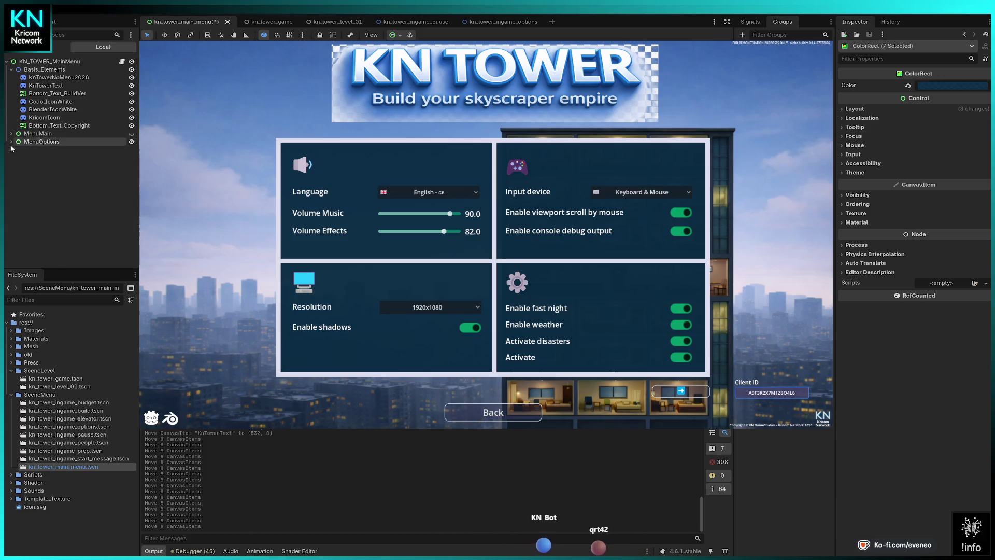
{"action": "left_click", "coordinate": [12, 141]}
{"action": "left_click", "coordinate": [62, 254]}
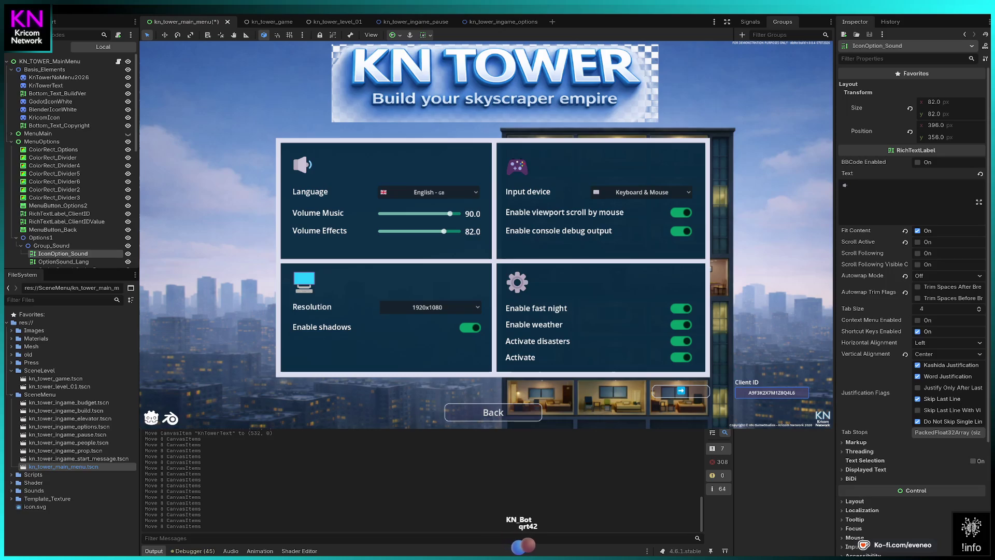
{"action": "scroll", "coordinate": [106, 191], "scroll_direction": "down", "scroll_amount": 5}
{"action": "scroll", "coordinate": [106, 192], "scroll_direction": "down", "scroll_amount": 5}
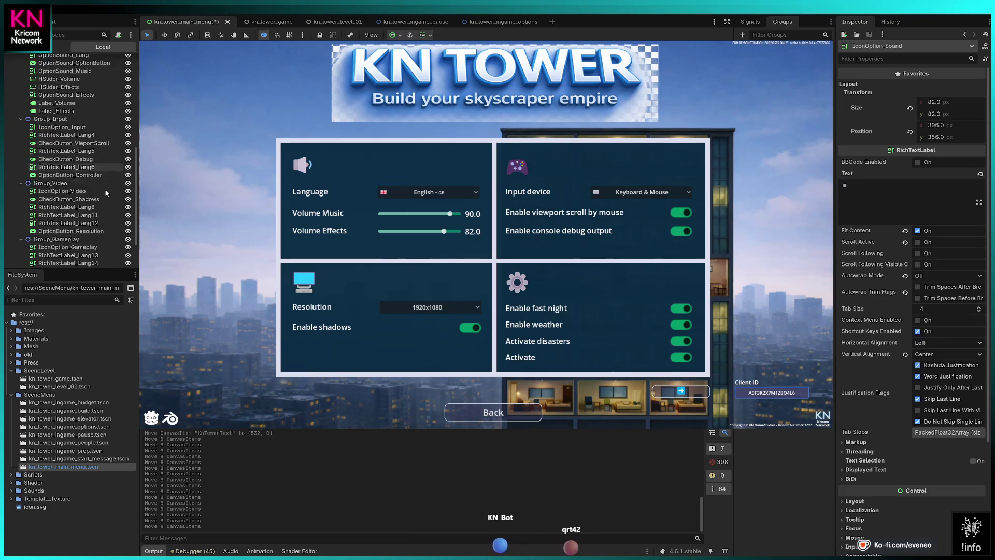
{"action": "left_click", "coordinate": [16, 260]}
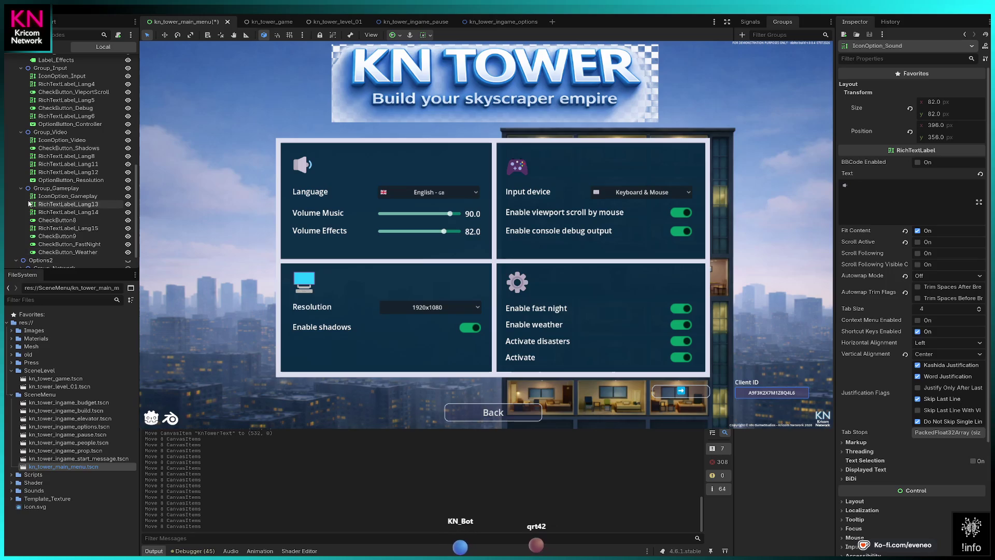
{"action": "scroll", "coordinate": [30, 204], "scroll_direction": "down", "scroll_amount": 1}
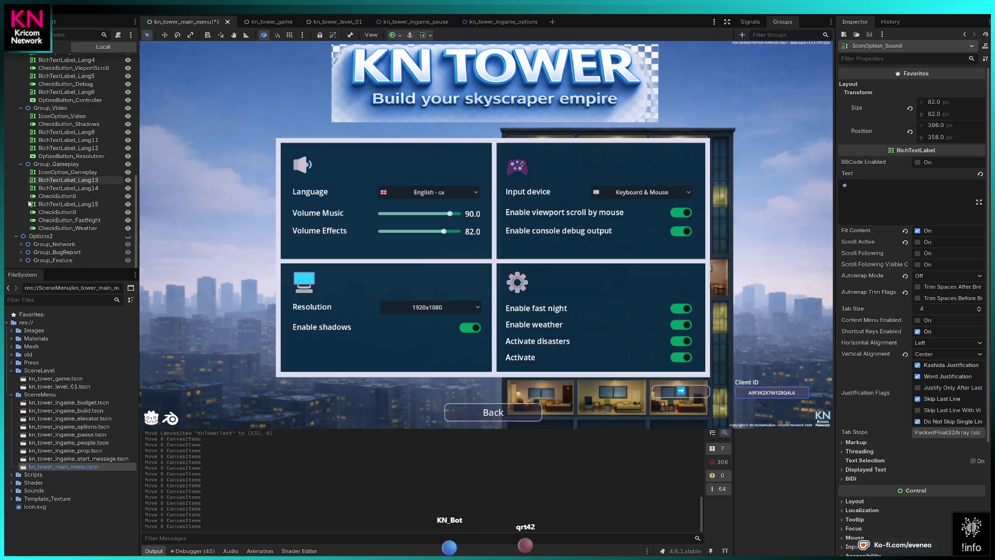
{"action": "left_click", "coordinate": [21, 244]}
{"action": "scroll", "coordinate": [69, 210], "scroll_direction": "down", "scroll_amount": 3}
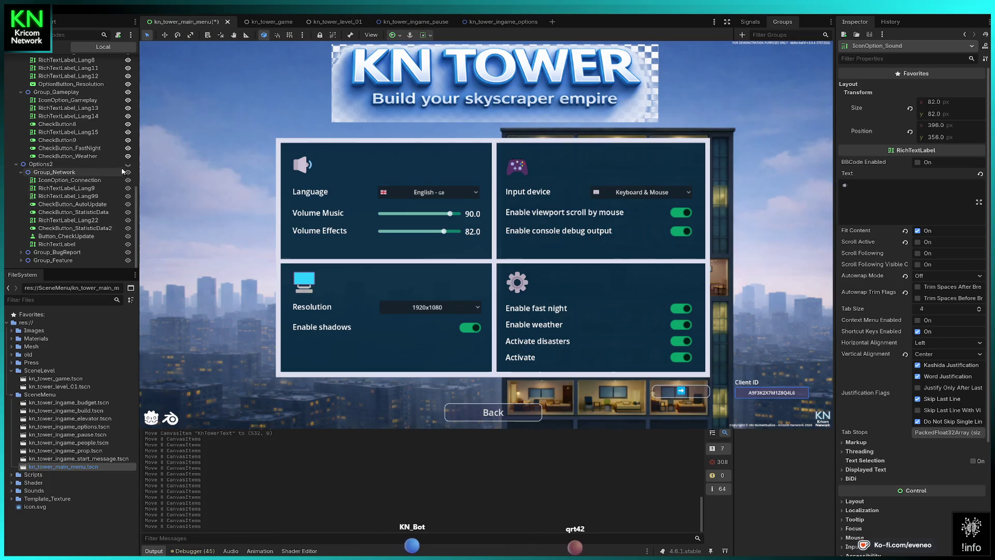
{"action": "scroll", "coordinate": [88, 181], "scroll_direction": "up", "scroll_amount": 10}
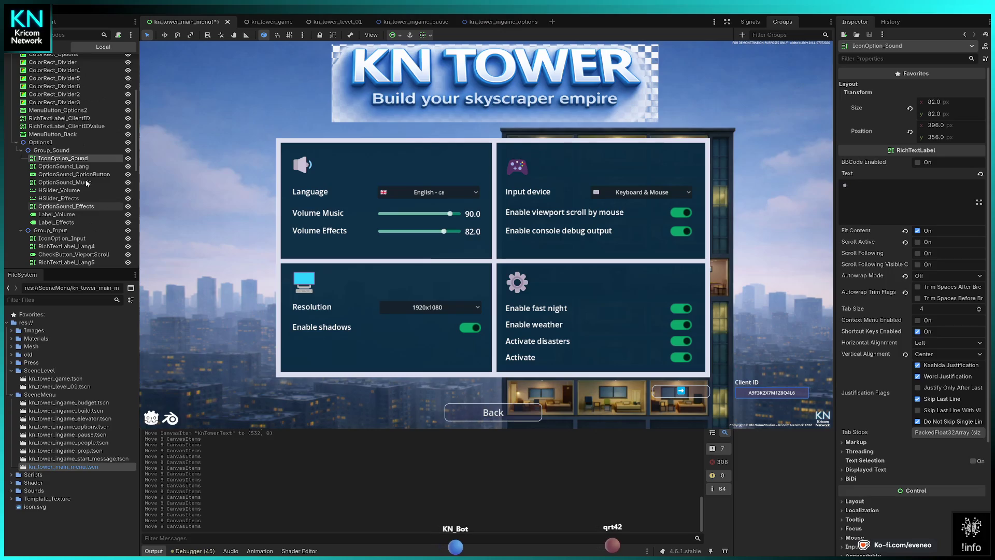
{"action": "scroll", "coordinate": [85, 162], "scroll_direction": "up", "scroll_amount": 4}
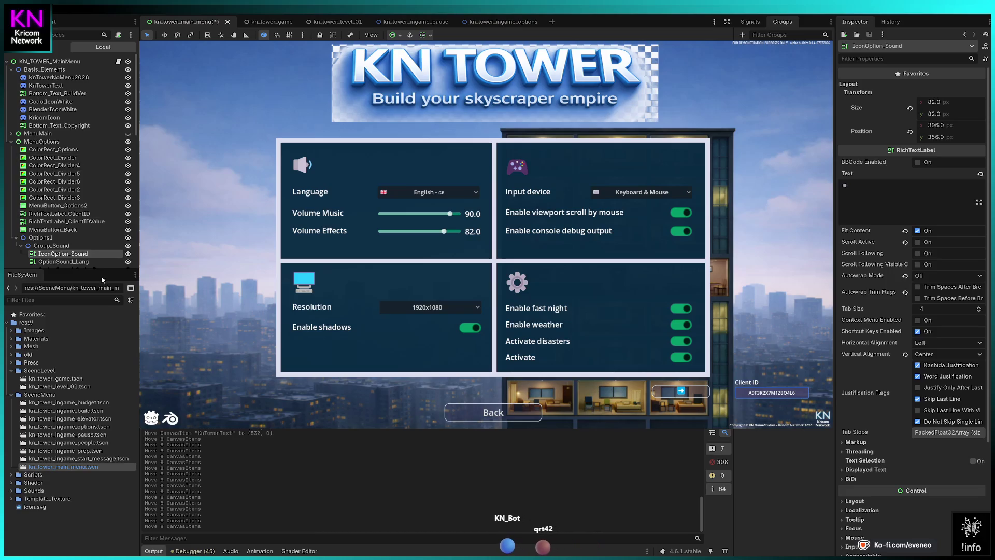
{"action": "scroll", "coordinate": [78, 223], "scroll_direction": "down", "scroll_amount": 6}
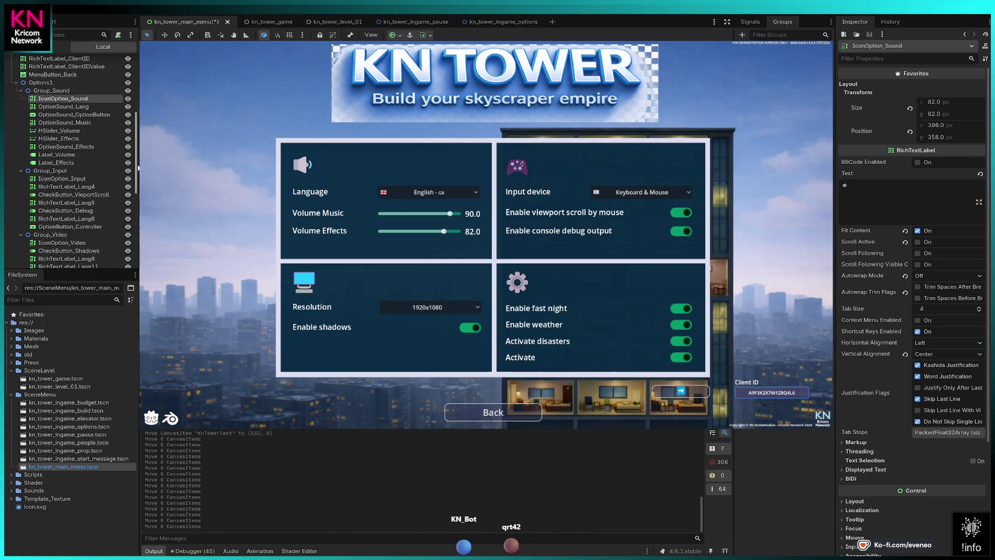
{"action": "scroll", "coordinate": [48, 159], "scroll_direction": "up", "scroll_amount": 2}
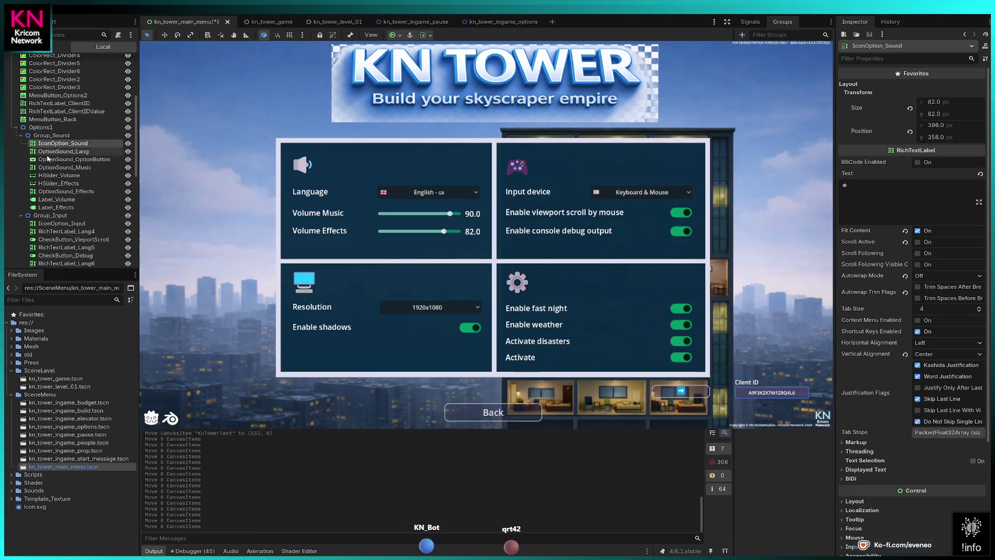
{"action": "scroll", "coordinate": [48, 159], "scroll_direction": "up", "scroll_amount": 5}
{"action": "scroll", "coordinate": [84, 216], "scroll_direction": "down", "scroll_amount": 8}
{"action": "scroll", "coordinate": [85, 209], "scroll_direction": "down", "scroll_amount": 6}
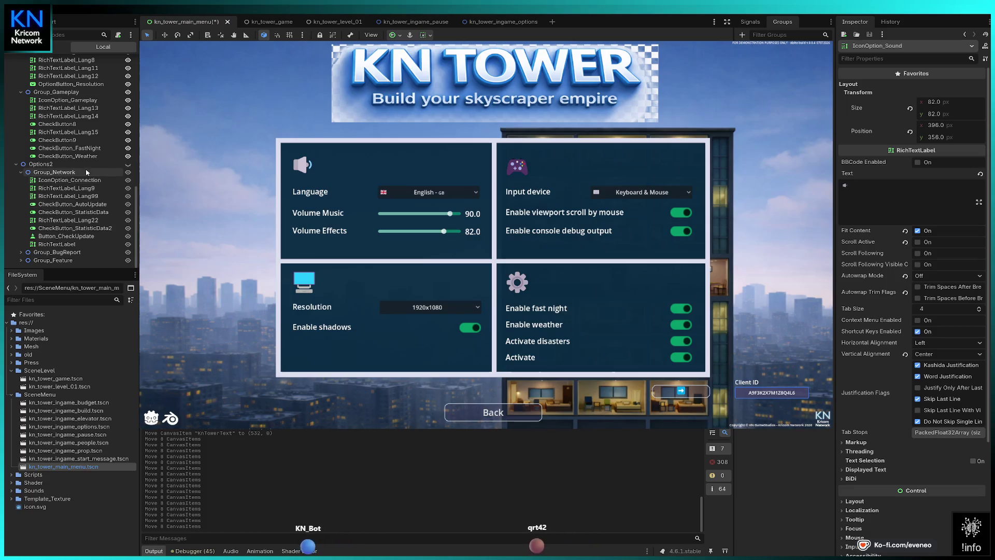
{"action": "left_click", "coordinate": [128, 164]}
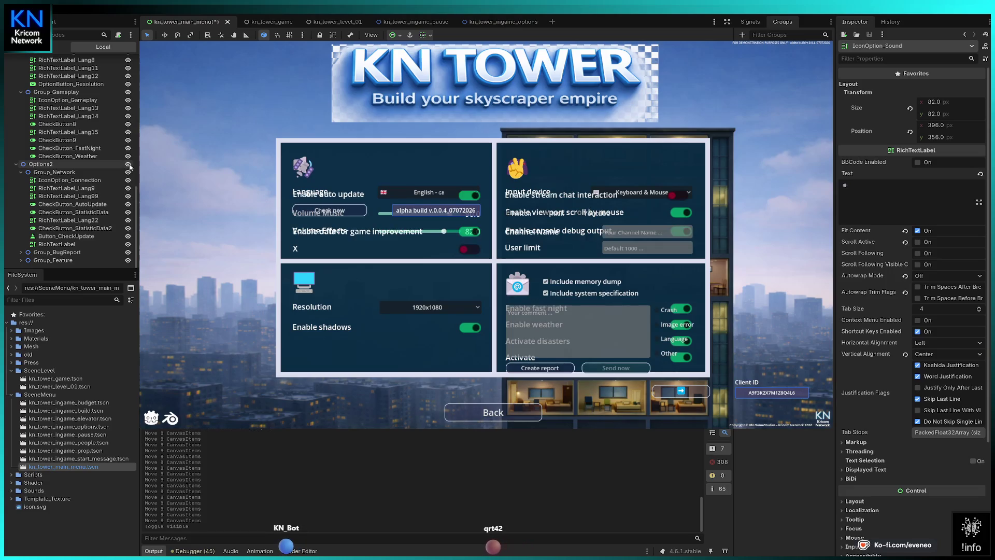
{"action": "left_click", "coordinate": [128, 164]}
{"action": "left_click", "coordinate": [77, 180]}
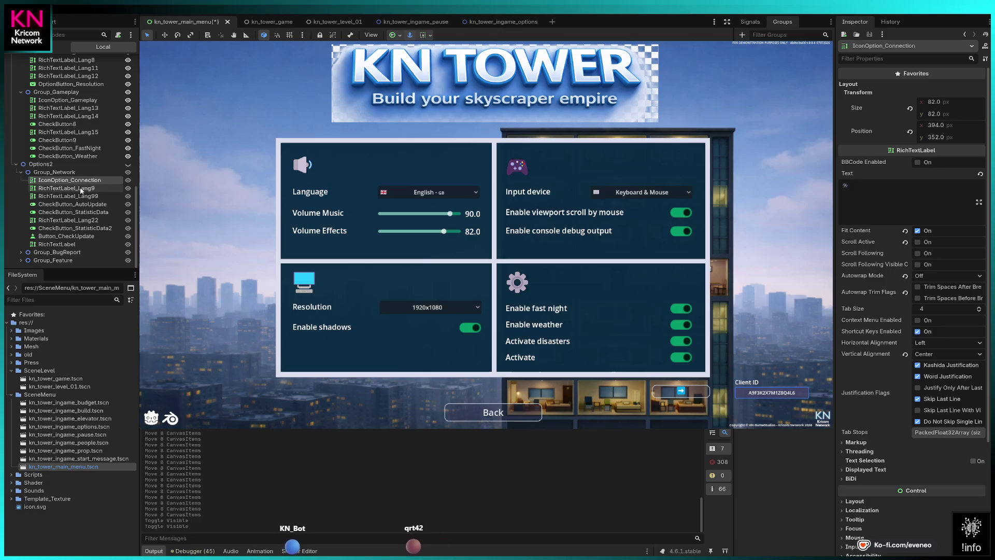
{"action": "left_click", "coordinate": [78, 188]}
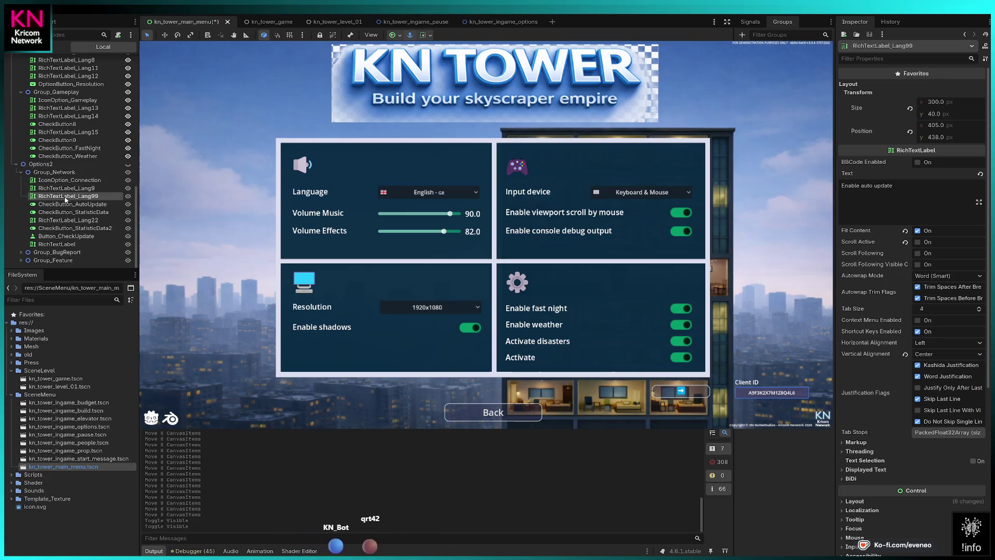
{"action": "left_click", "coordinate": [65, 205]}
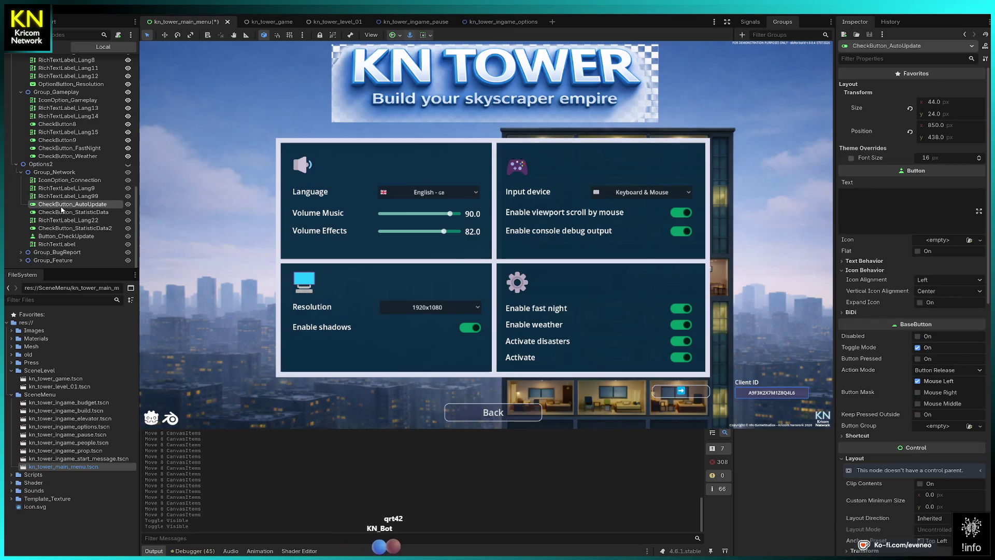
{"action": "left_click", "coordinate": [56, 213]}
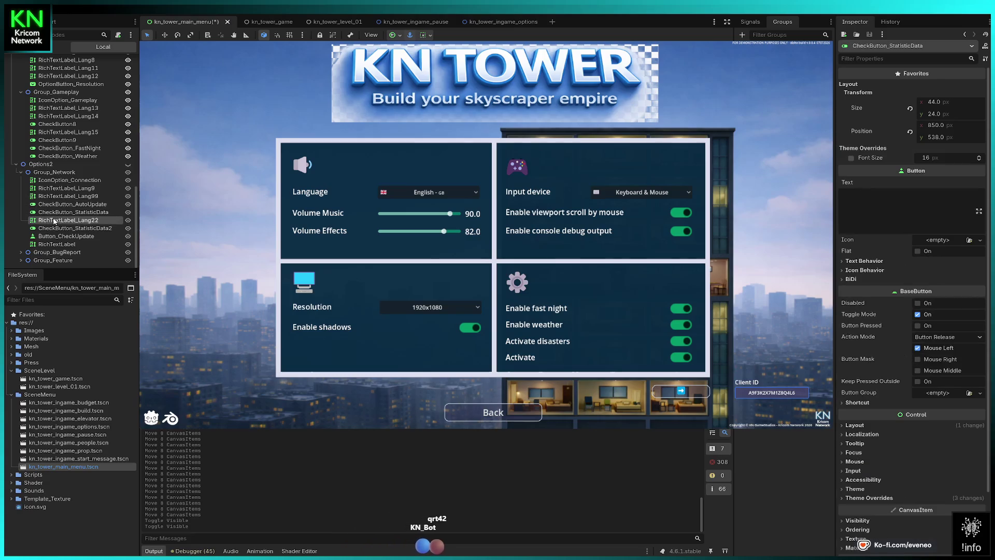
{"action": "left_click", "coordinate": [54, 220]}
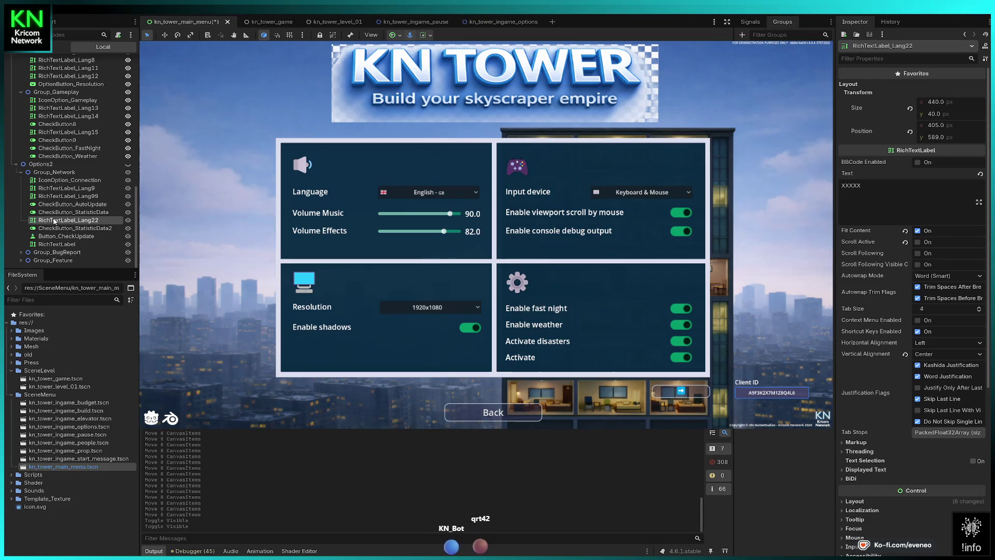
{"action": "left_click", "coordinate": [50, 228]}
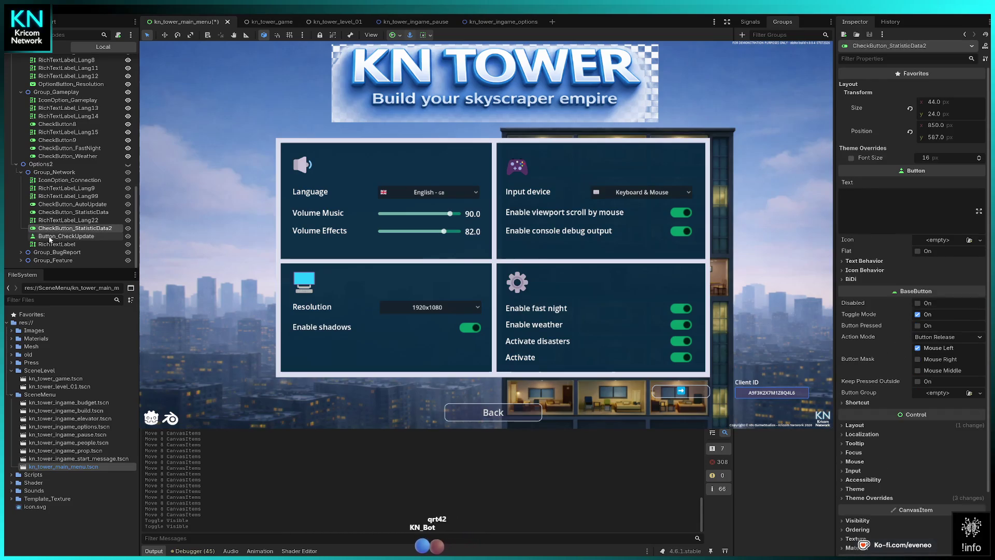
{"action": "left_click", "coordinate": [50, 237]}
{"action": "left_click", "coordinate": [50, 245]}
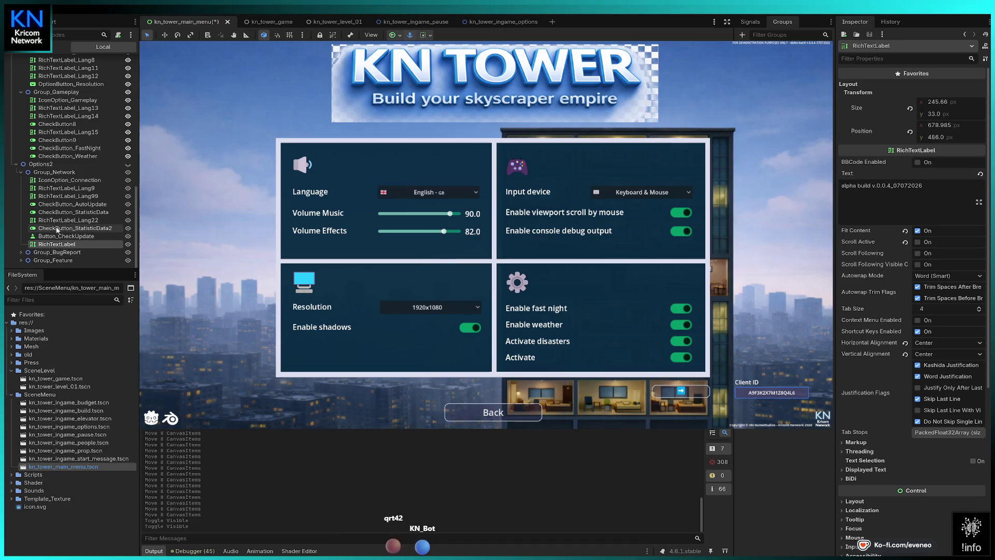
{"action": "left_click", "coordinate": [60, 180]}
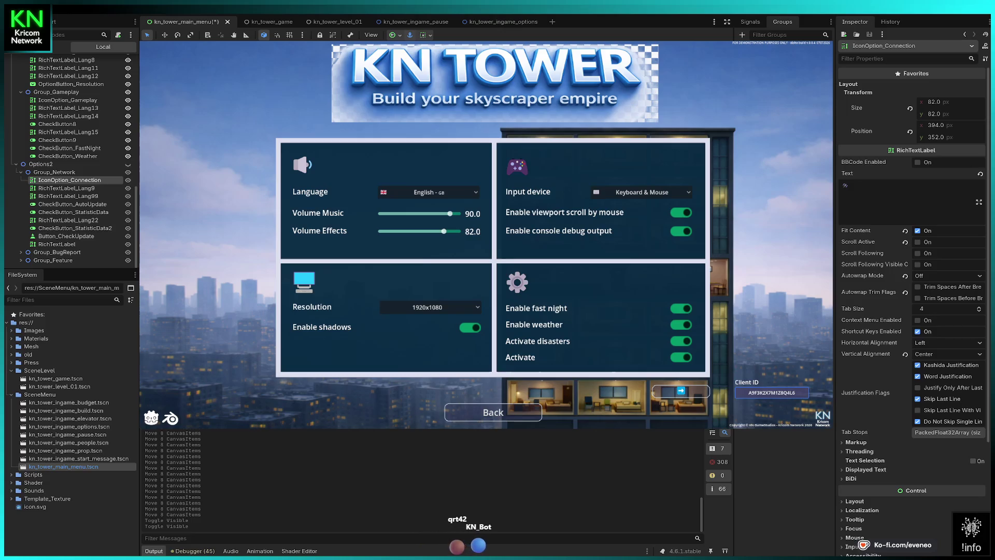
Move IconOption_Connection to x 396 to match the Sound icon, then check the Input icon.
{"action": "left_click", "coordinate": [302, 165]}
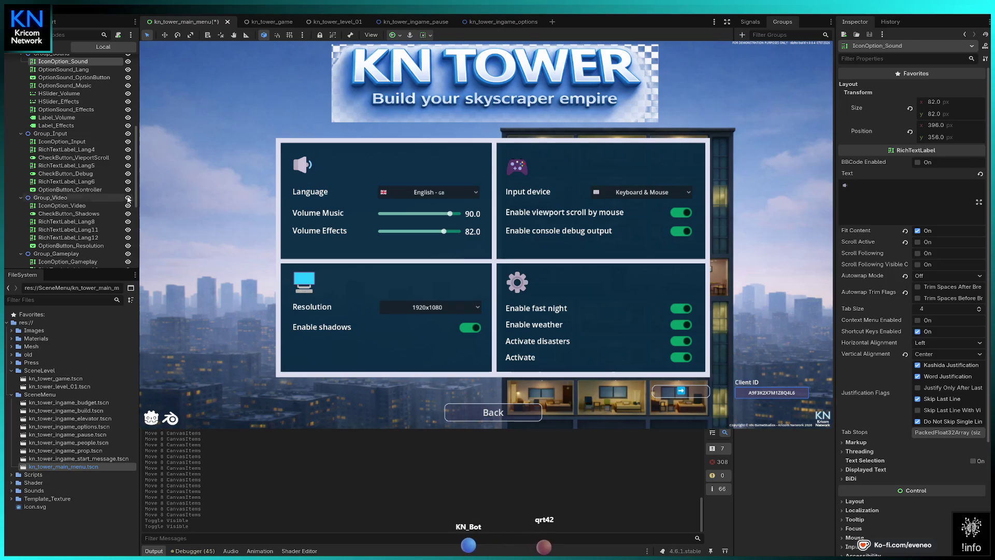
{"action": "scroll", "coordinate": [128, 198], "scroll_direction": "down", "scroll_amount": 5}
{"action": "scroll", "coordinate": [128, 198], "scroll_direction": "down", "scroll_amount": 2}
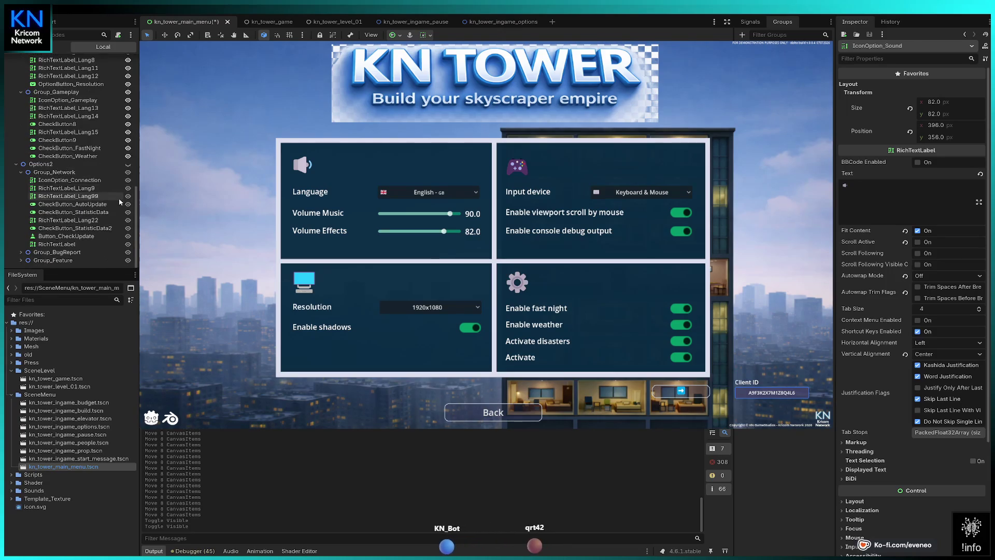
{"action": "left_click", "coordinate": [61, 181]}
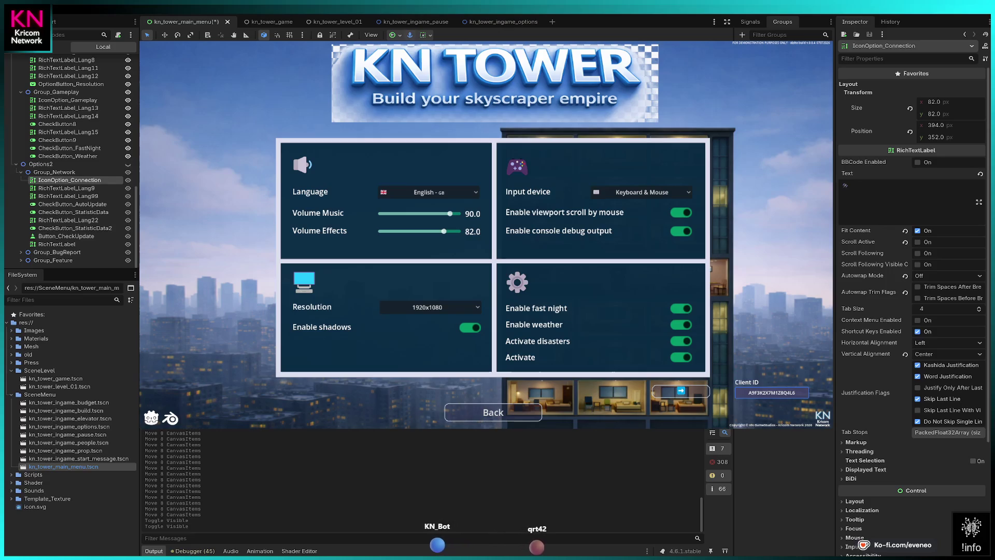
{"action": "left_click", "coordinate": [932, 126]}
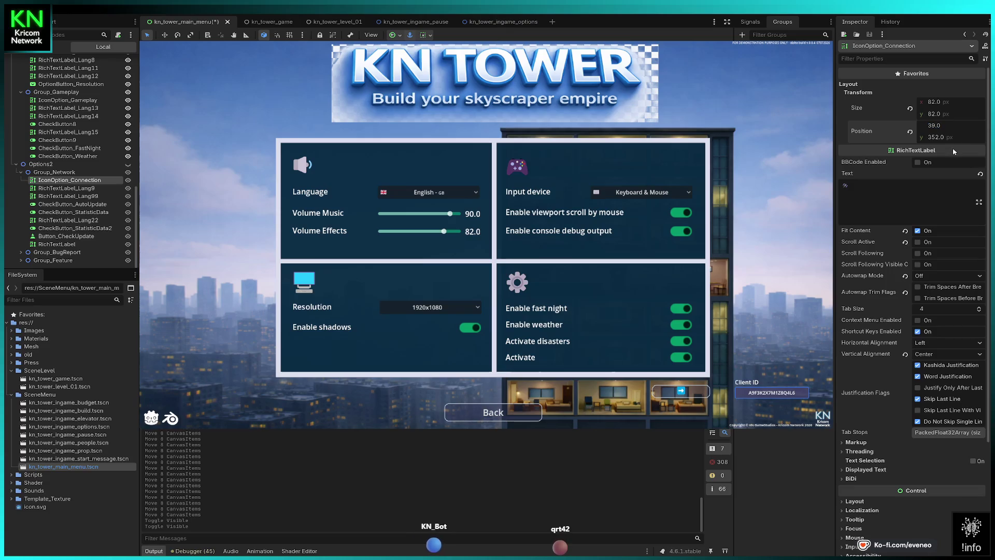
{"action": "type", "text": "396"}
{"action": "key", "text": "Return"}
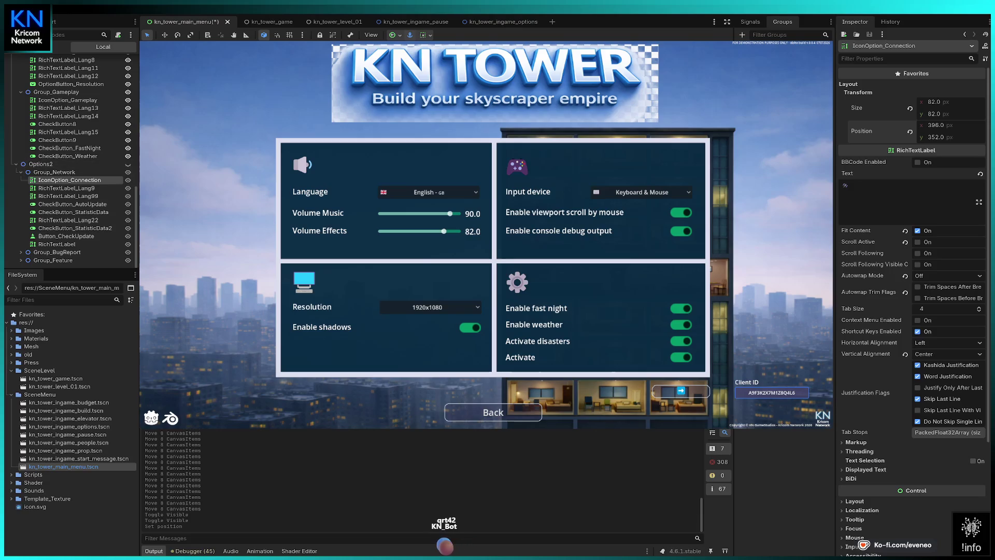
{"action": "left_click", "coordinate": [517, 166]}
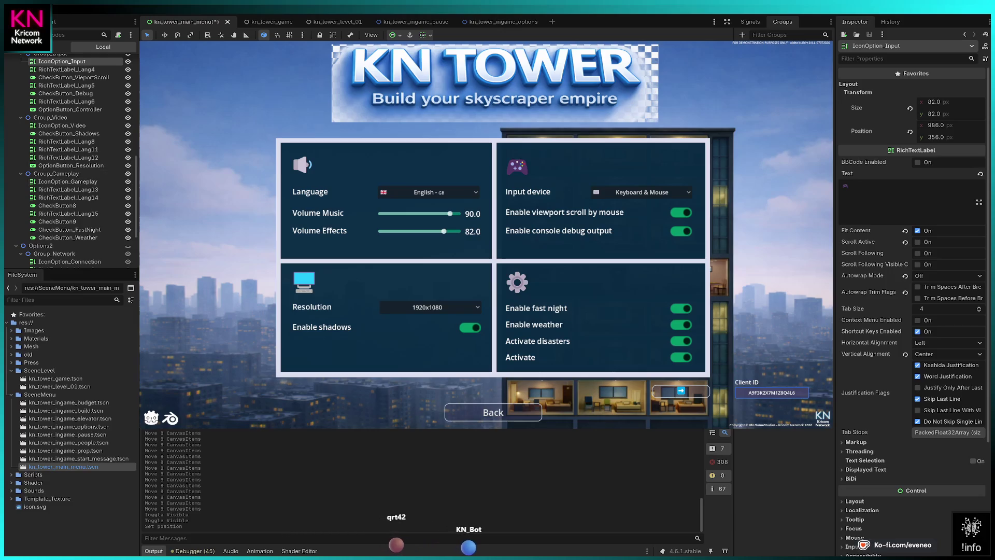
Compare the Sound and Input icons, expand Group_Feature, and set IconOption_Connection2's y to 356.
{"action": "left_click", "coordinate": [303, 165]}
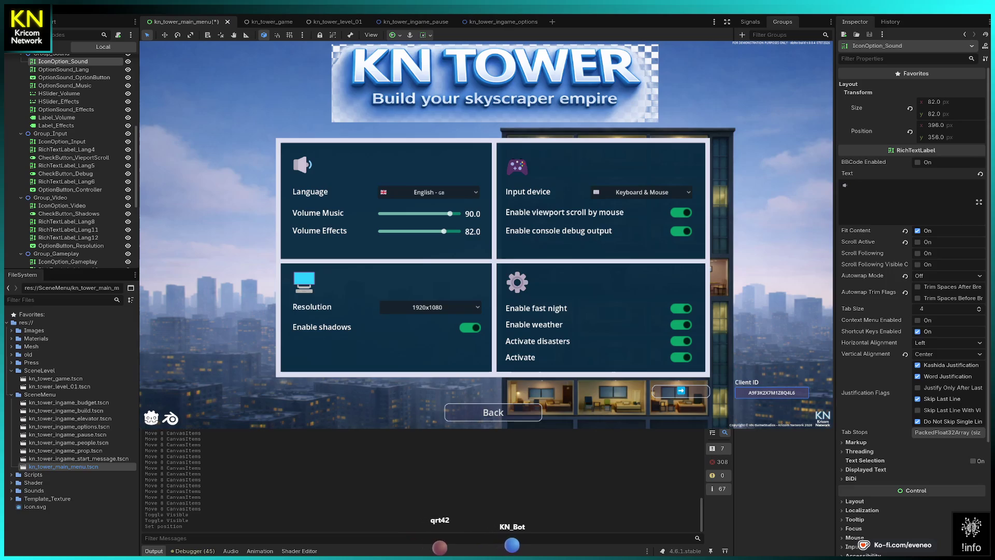
{"action": "left_click", "coordinate": [517, 166]}
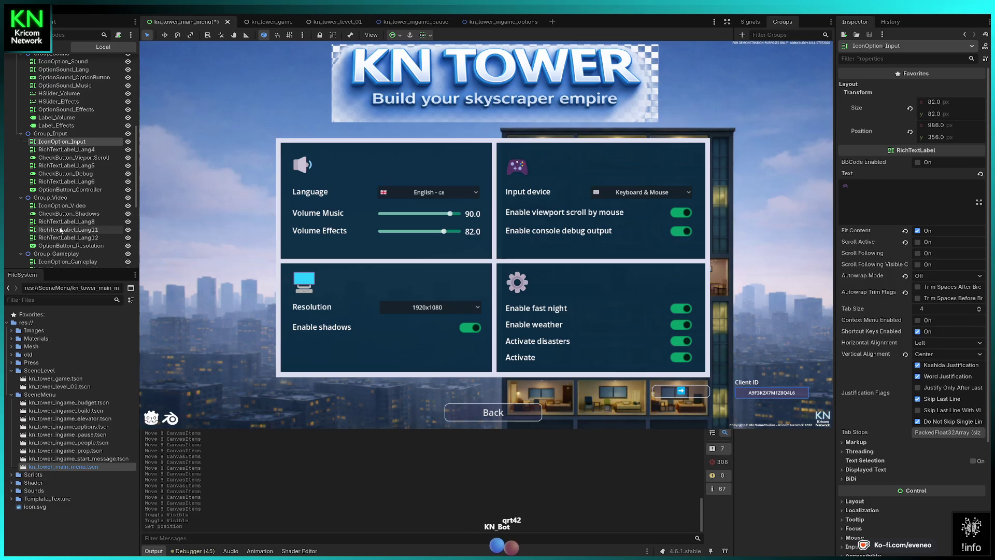
{"action": "scroll", "coordinate": [67, 230], "scroll_direction": "down", "scroll_amount": 6}
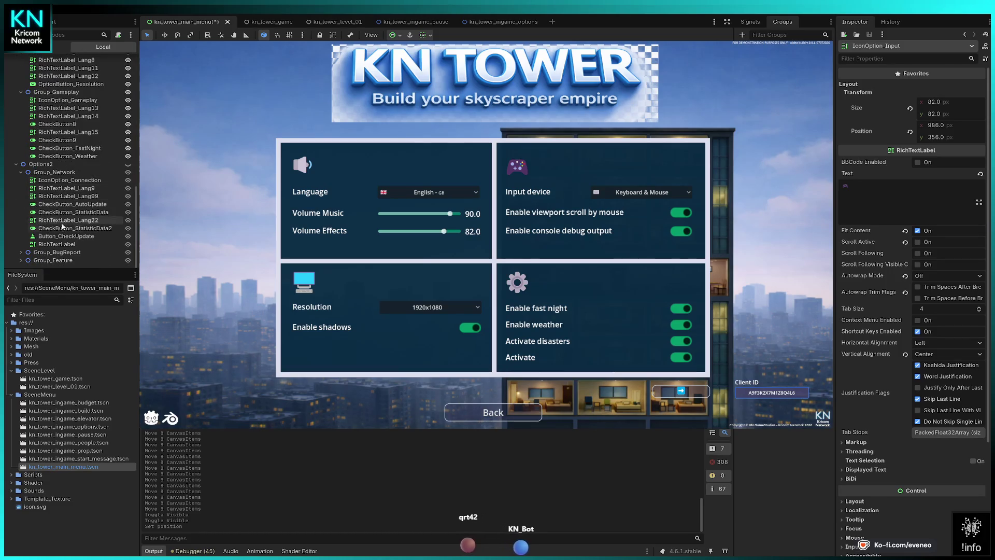
{"action": "left_click", "coordinate": [21, 260]}
{"action": "scroll", "coordinate": [69, 241], "scroll_direction": "down", "scroll_amount": 1}
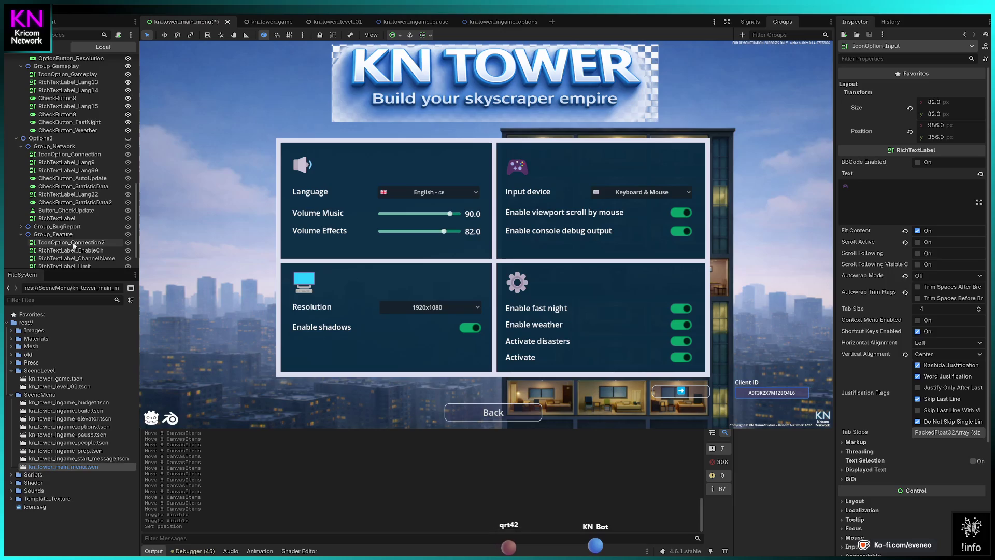
{"action": "left_click", "coordinate": [74, 244]}
{"action": "left_click", "coordinate": [936, 137]}
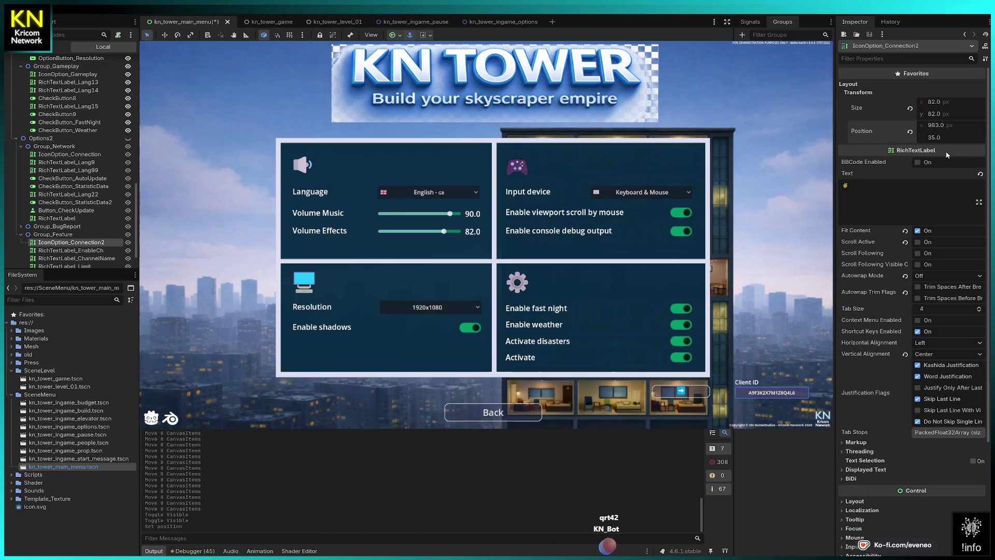
{"action": "type", "text": "358"}
{"action": "key", "text": "Return"}
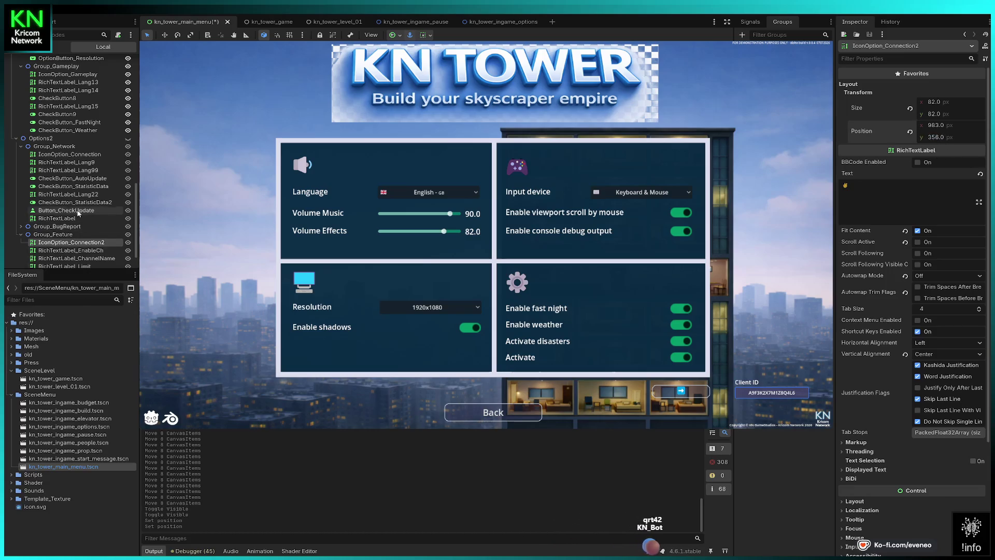
Recheck the Input icon and set IconOption_Connection2's x position to 986.
{"action": "scroll", "coordinate": [89, 248], "scroll_direction": "up", "scroll_amount": 5}
{"action": "left_click", "coordinate": [62, 83]}
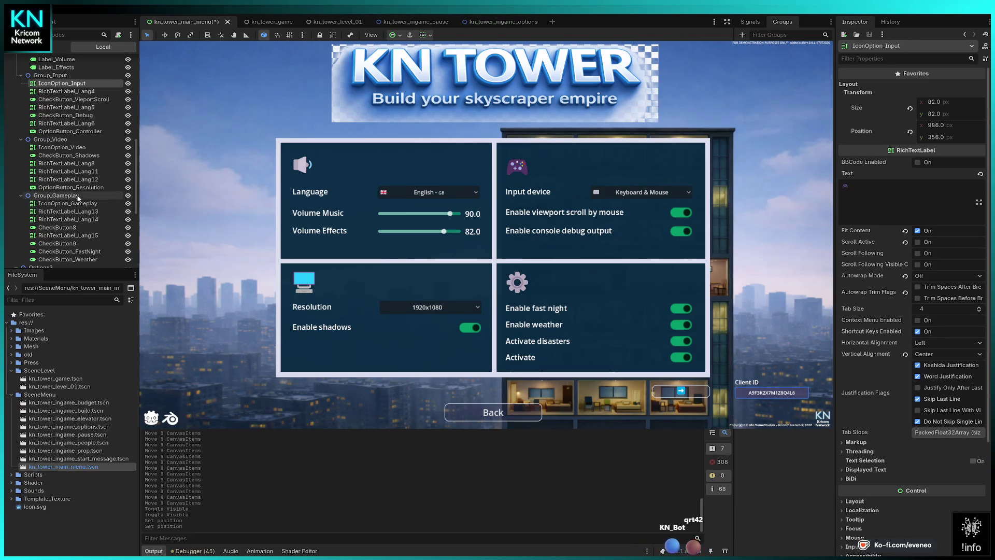
{"action": "scroll", "coordinate": [74, 213], "scroll_direction": "down", "scroll_amount": 6}
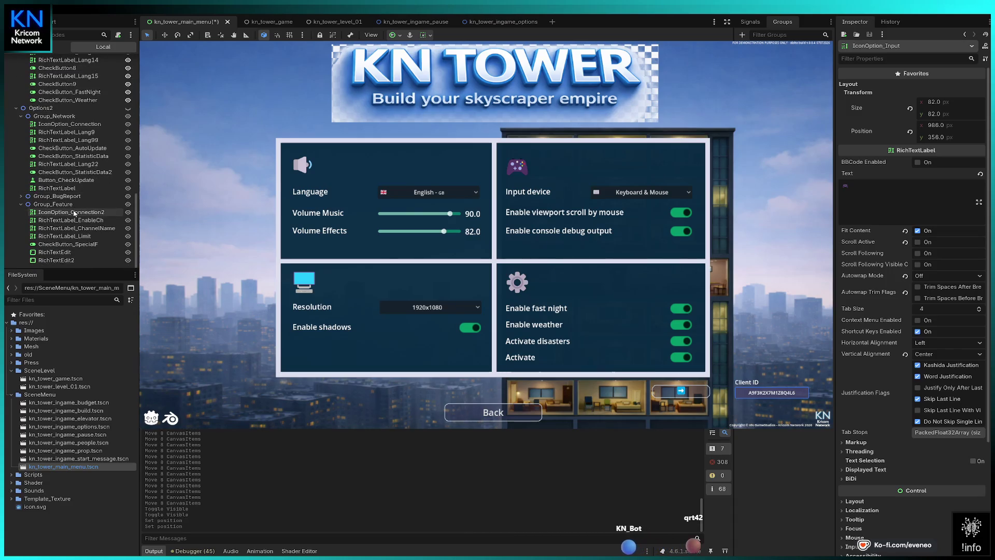
{"action": "left_click", "coordinate": [74, 214]}
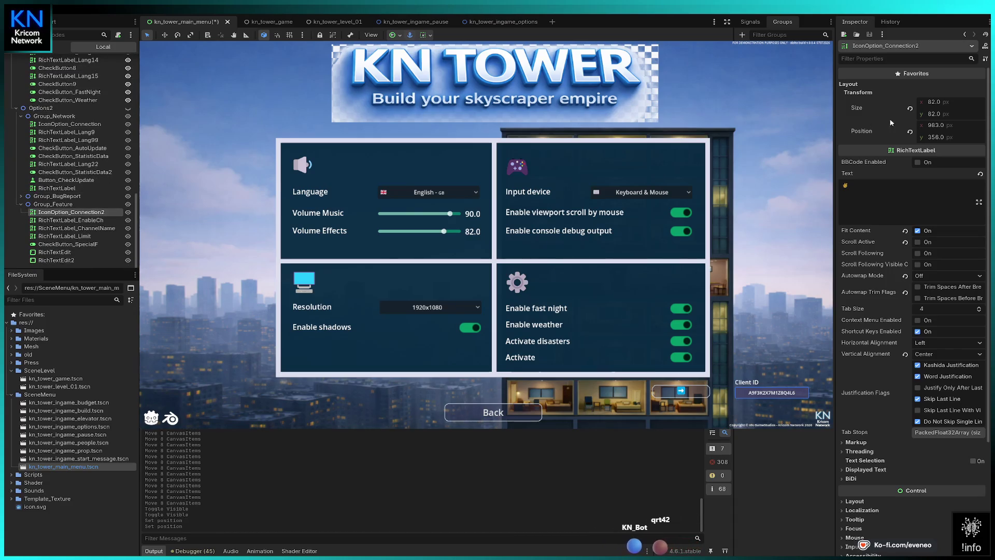
{"action": "left_click", "coordinate": [935, 126]}
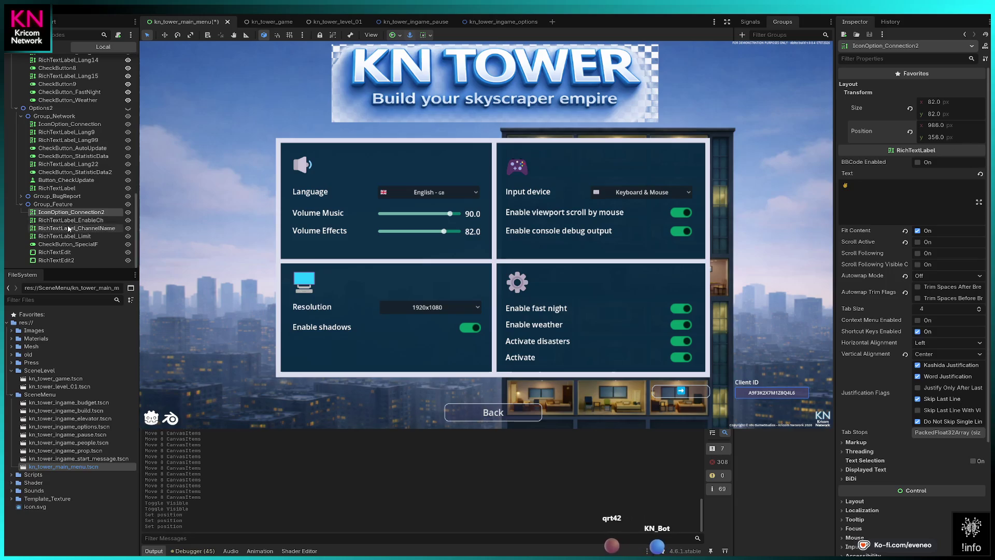
{"action": "left_click", "coordinate": [20, 195]}
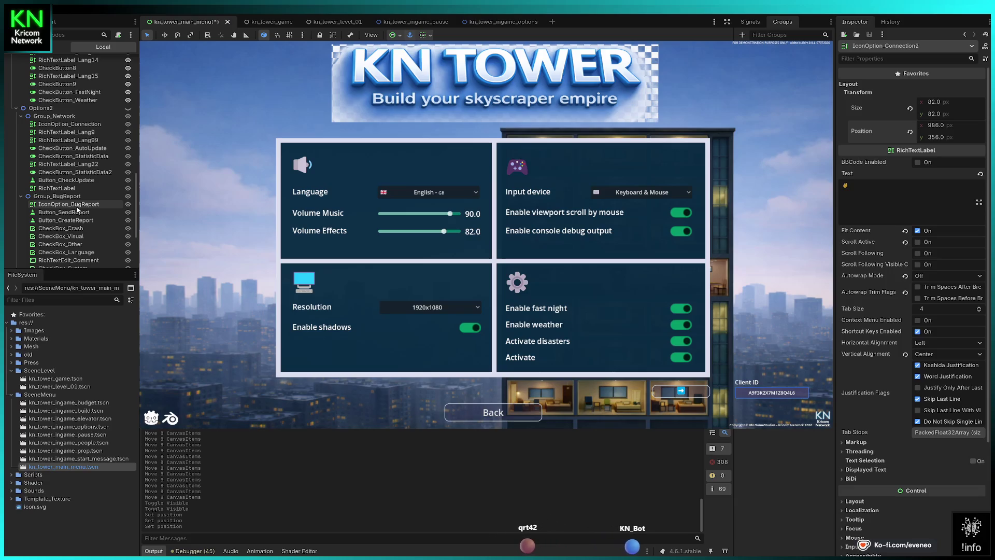
Set IconOption_BugReport's y position to 682 to match the Gameplay icon.
{"action": "left_click", "coordinate": [517, 283]}
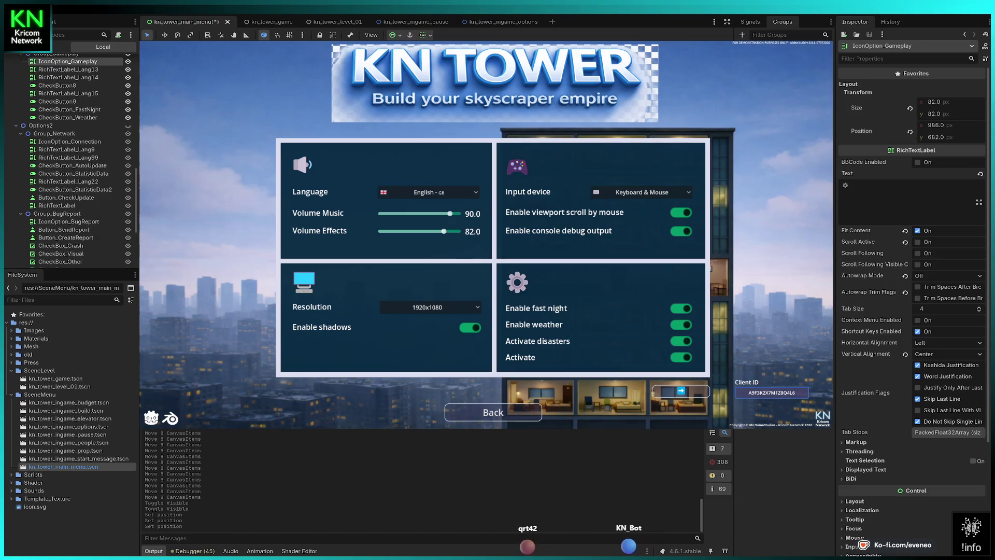
{"action": "left_click", "coordinate": [90, 222]}
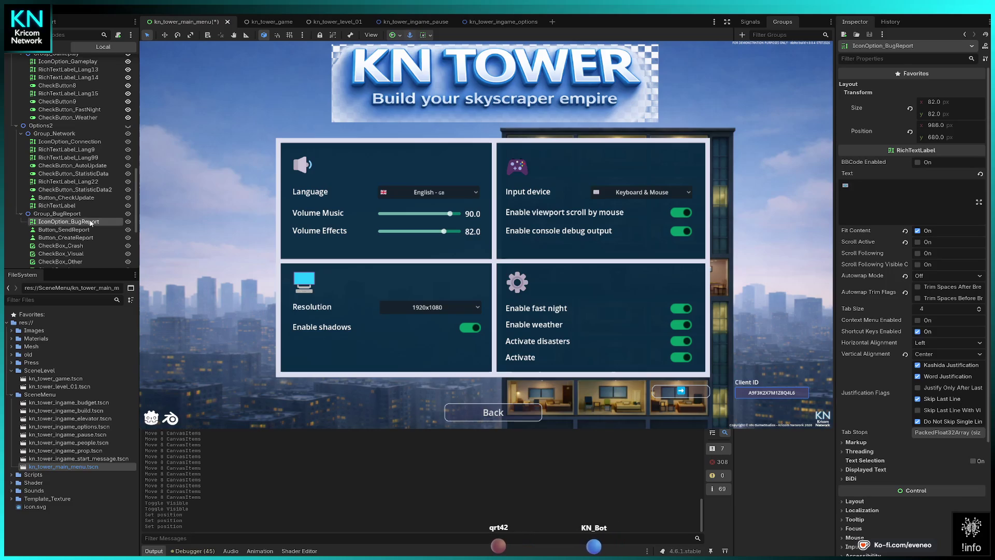
{"action": "left_click", "coordinate": [938, 138]}
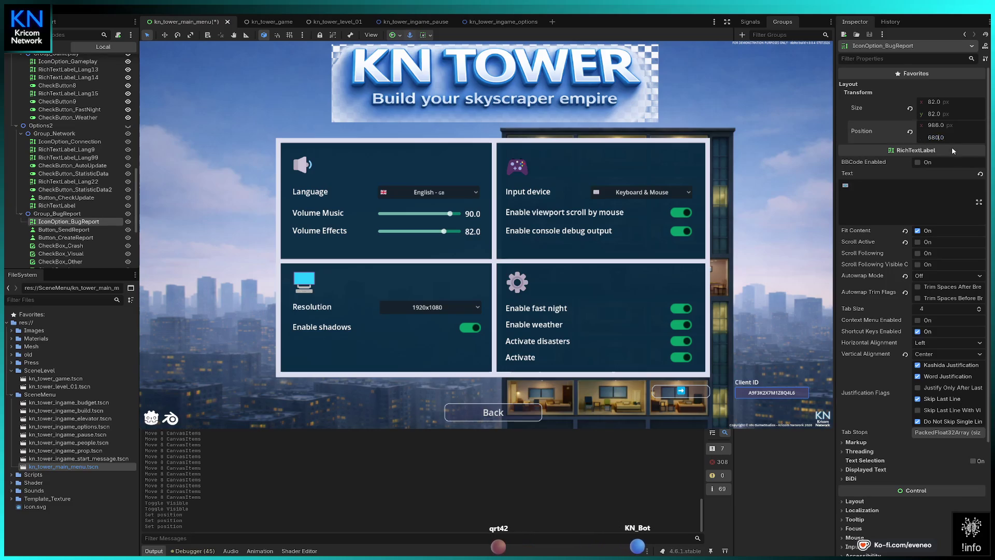
{"action": "key", "text": "BackSpace"}
{"action": "type", "text": "2"}
{"action": "key", "text": "Return"}
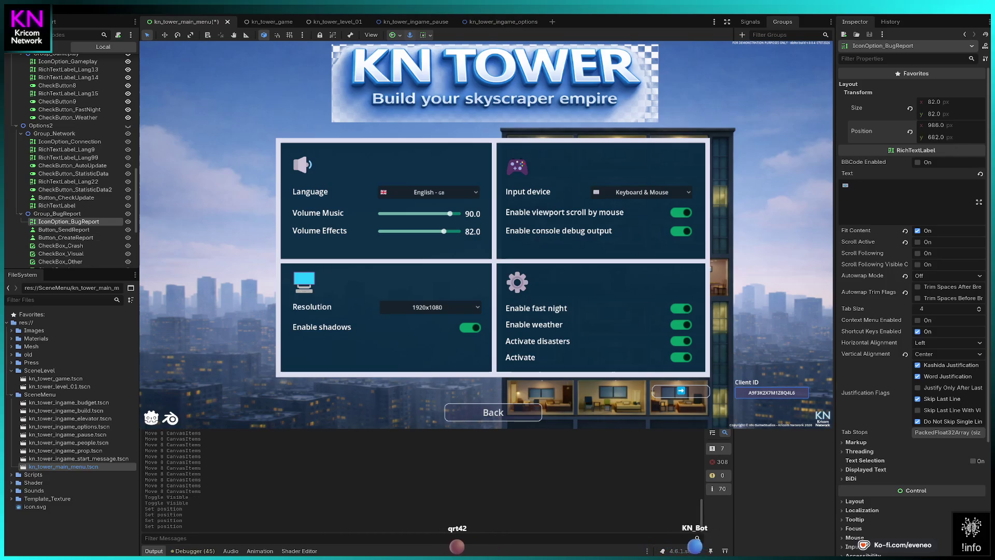
Inspect the gameplay icon and the Enable fast night and Enable weather label positions.
{"action": "left_click", "coordinate": [67, 61]}
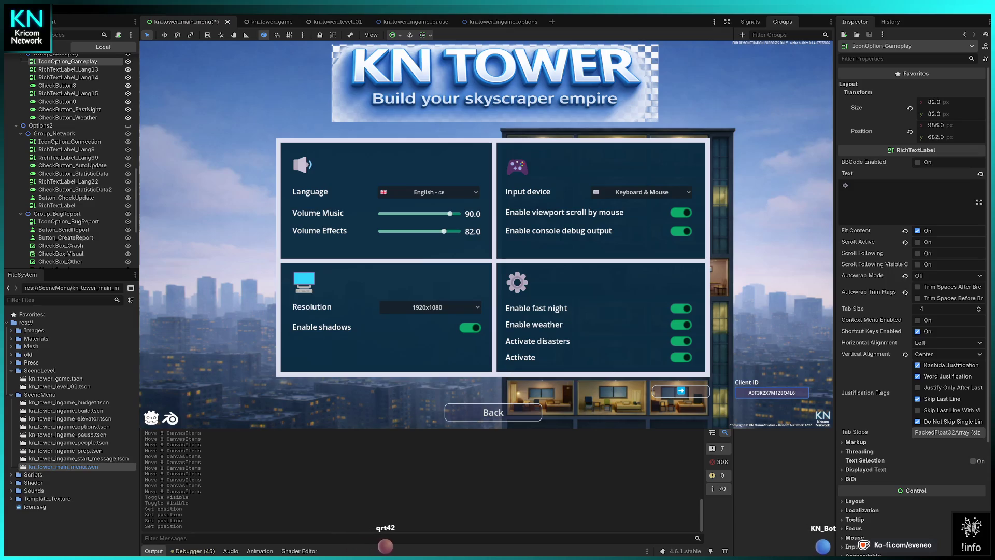
{"action": "left_click", "coordinate": [68, 70]}
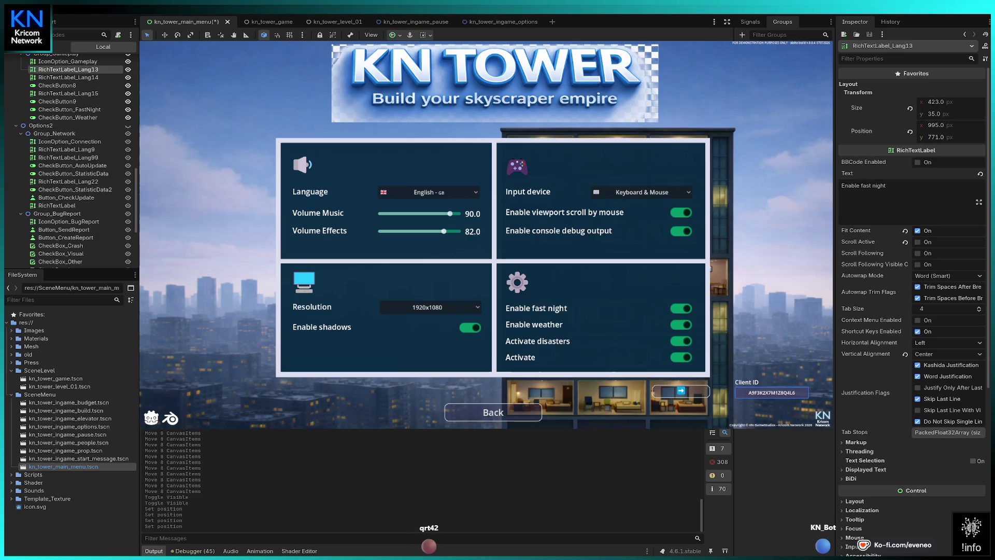
{"action": "left_click", "coordinate": [534, 324]}
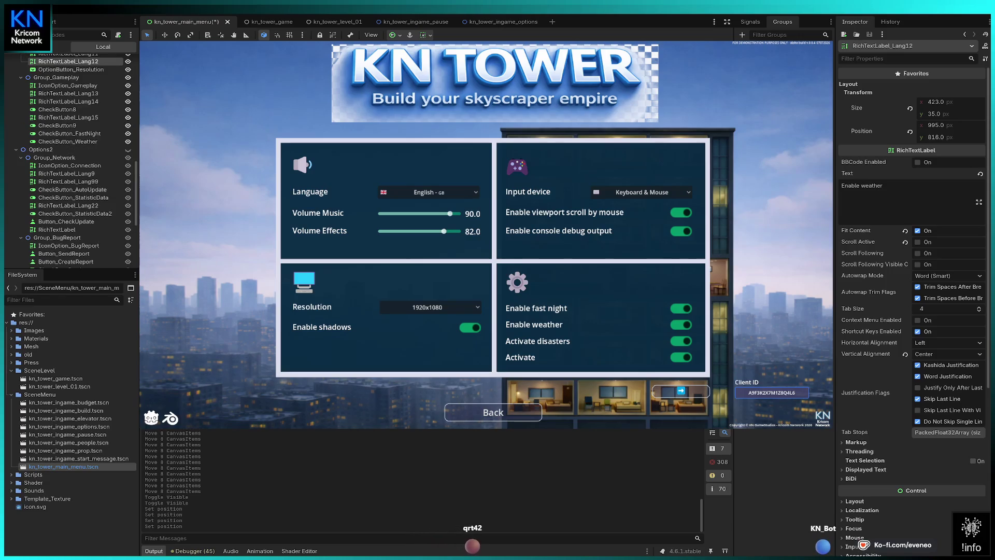
{"action": "left_click", "coordinate": [68, 93]}
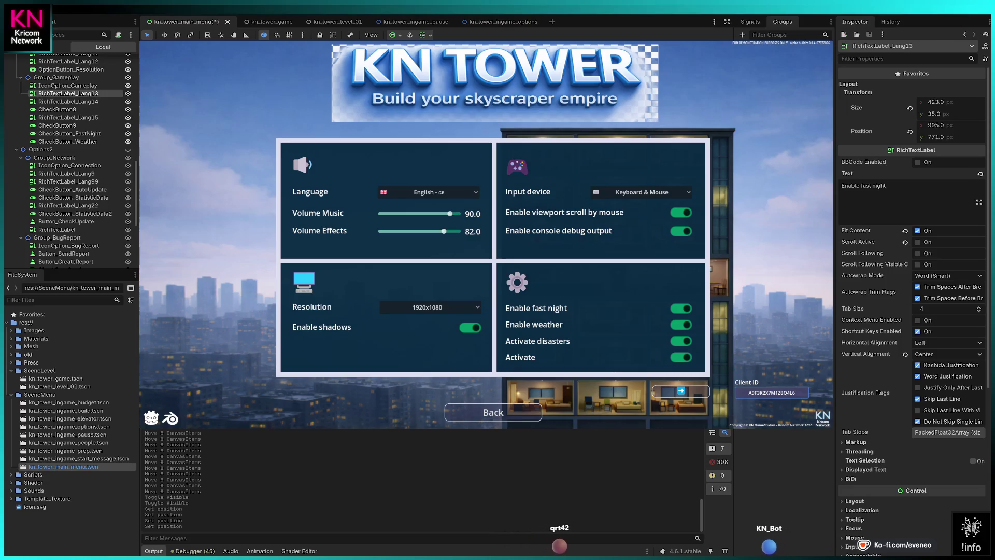
Nudge the Enable fast night and Enable weather labels up 1 px, and Activate disasters up.
{"action": "key", "text": "Up"}
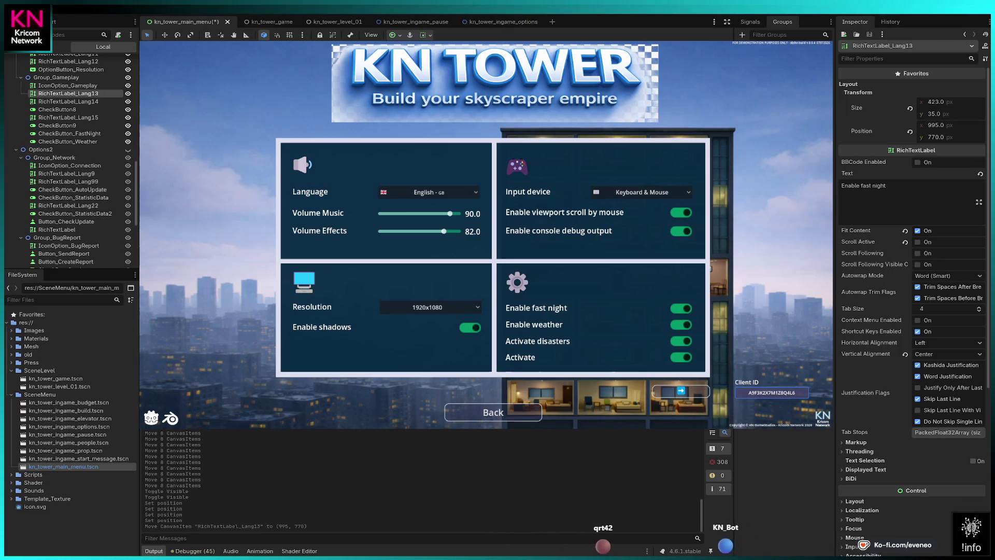
{"action": "left_click", "coordinate": [68, 61]}
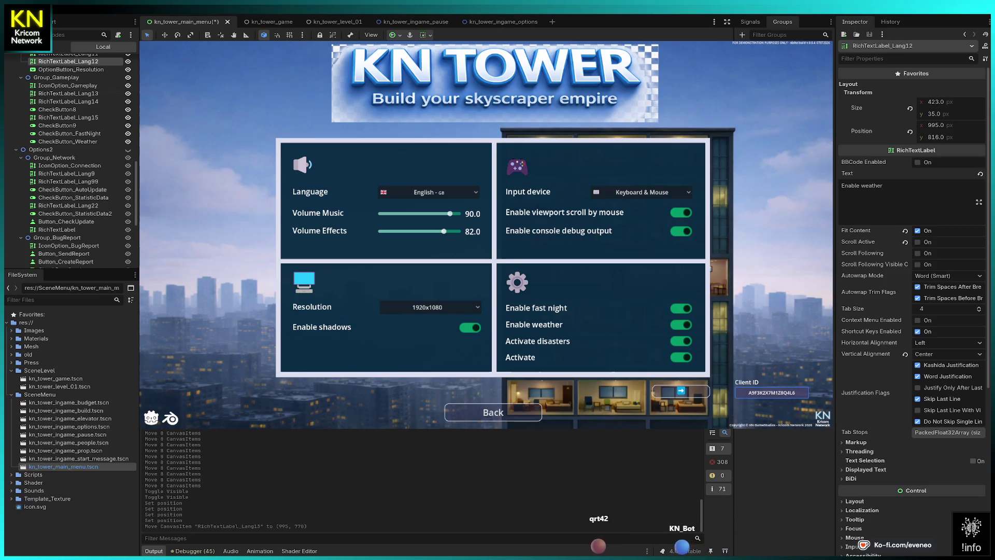
{"action": "key", "text": "Up"}
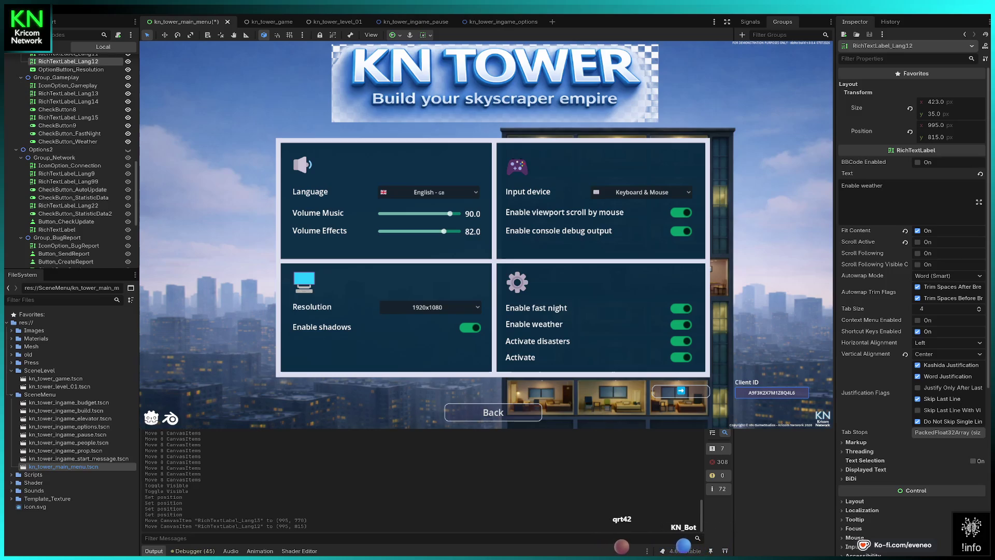
{"action": "left_click", "coordinate": [68, 117]}
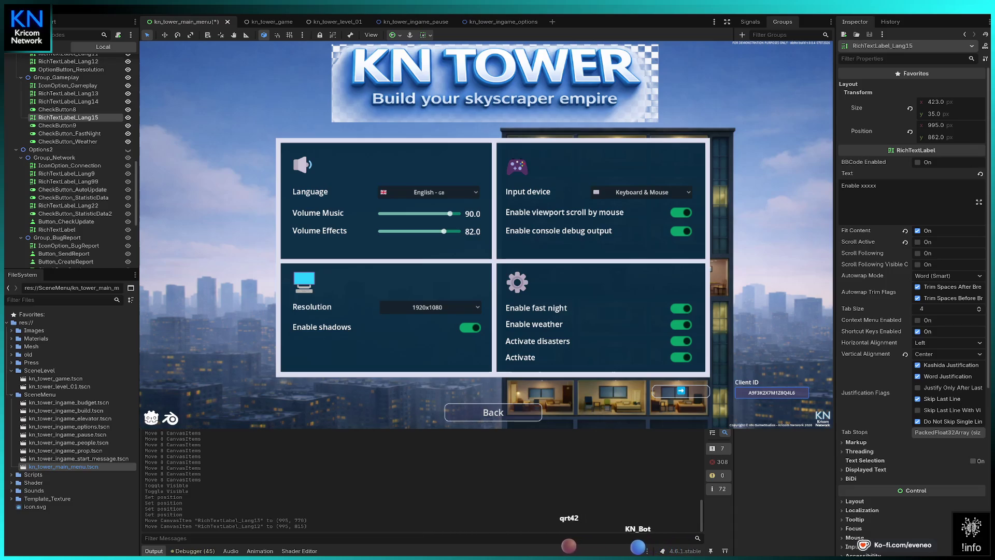
{"action": "left_click", "coordinate": [68, 62]}
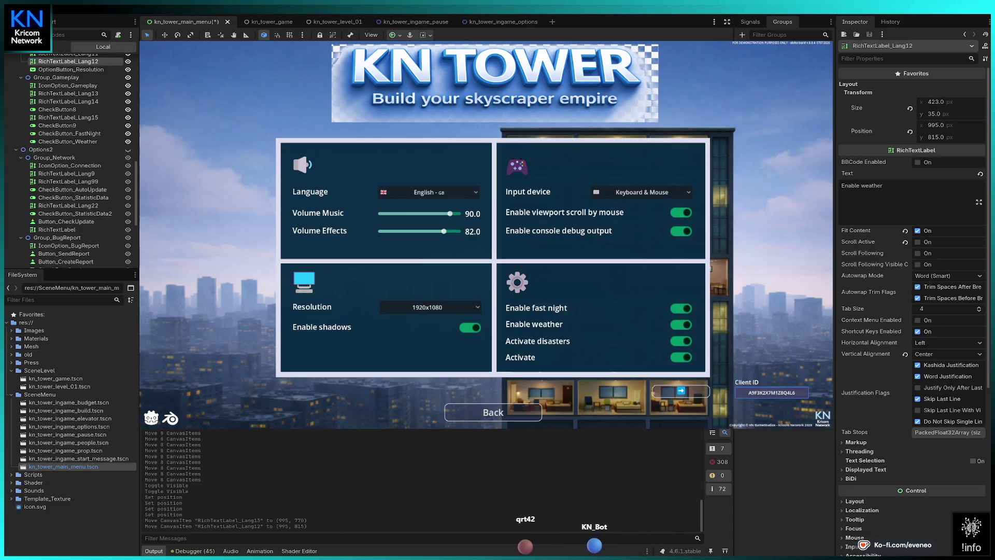
{"action": "left_click", "coordinate": [68, 117]}
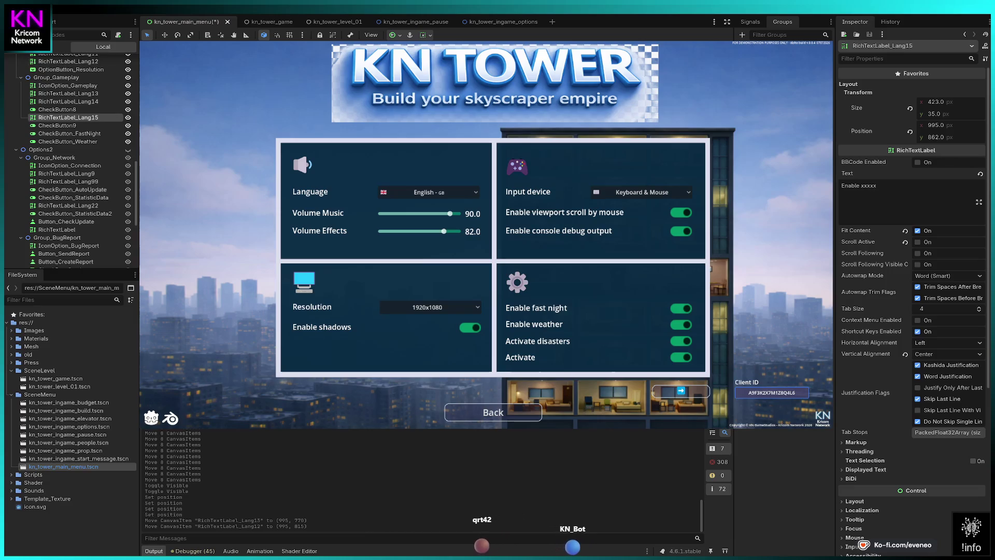
{"action": "key", "text": "Up"}
{"action": "key", "text": "Up"}
{"action": "key", "text": "Up"}
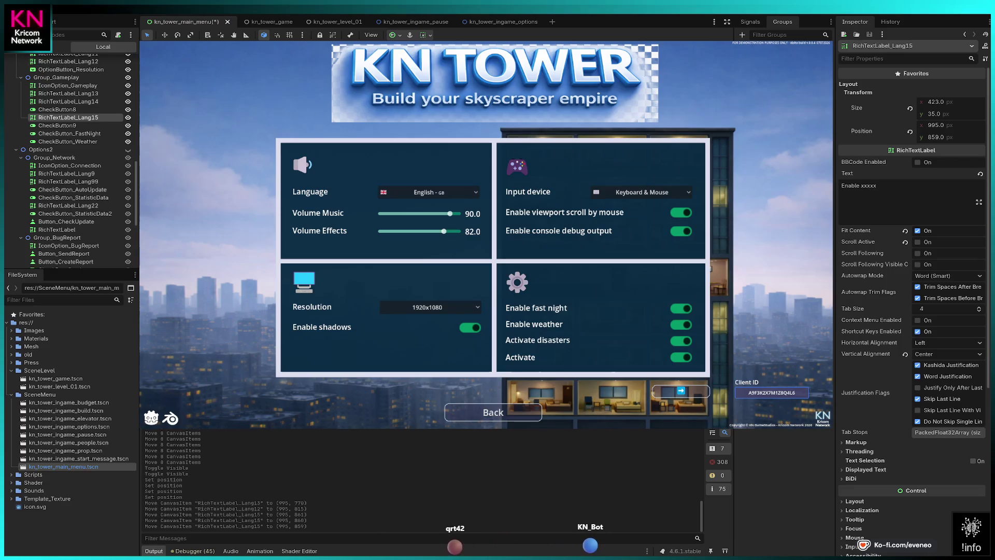
Lower Activate disasters 1 px, nudge the Activate label up 2 px, and recheck neighbouring positions.
{"action": "left_click", "coordinate": [68, 93]}
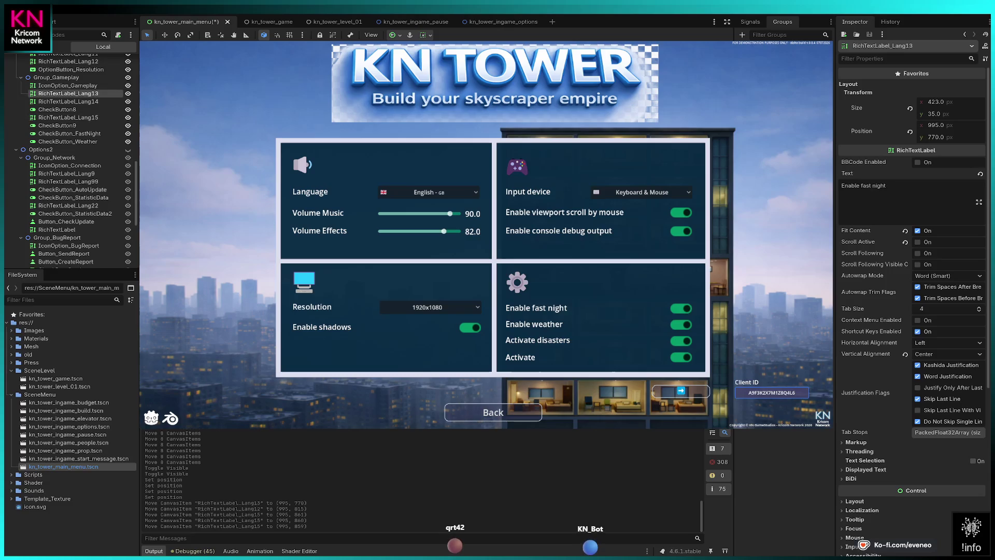
{"action": "left_click", "coordinate": [67, 61]}
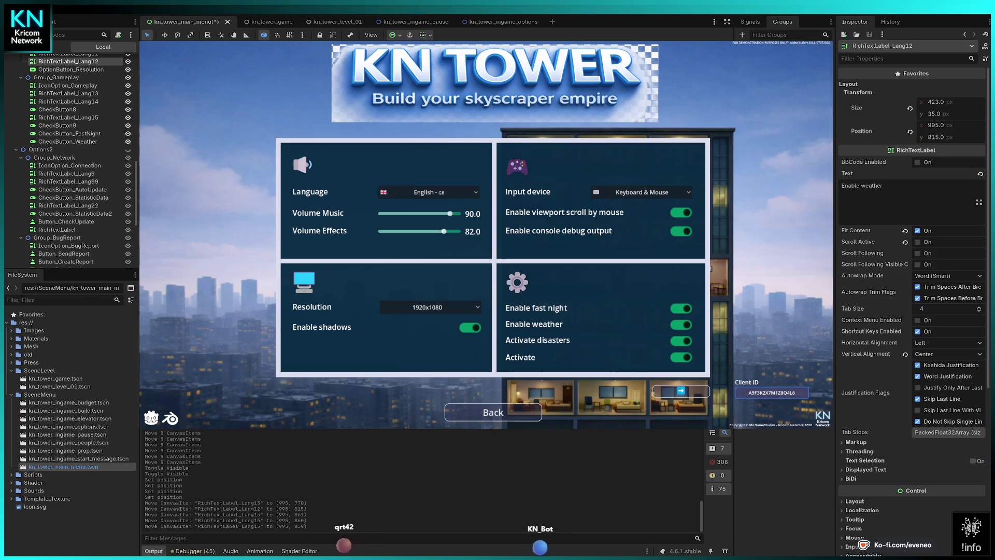
{"action": "left_click", "coordinate": [68, 117]}
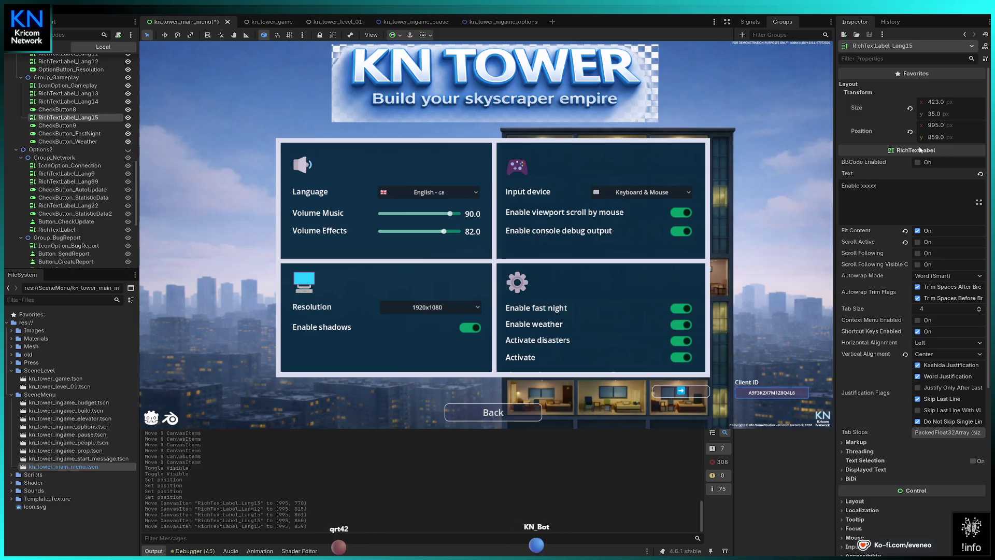
{"action": "key", "text": "Down"}
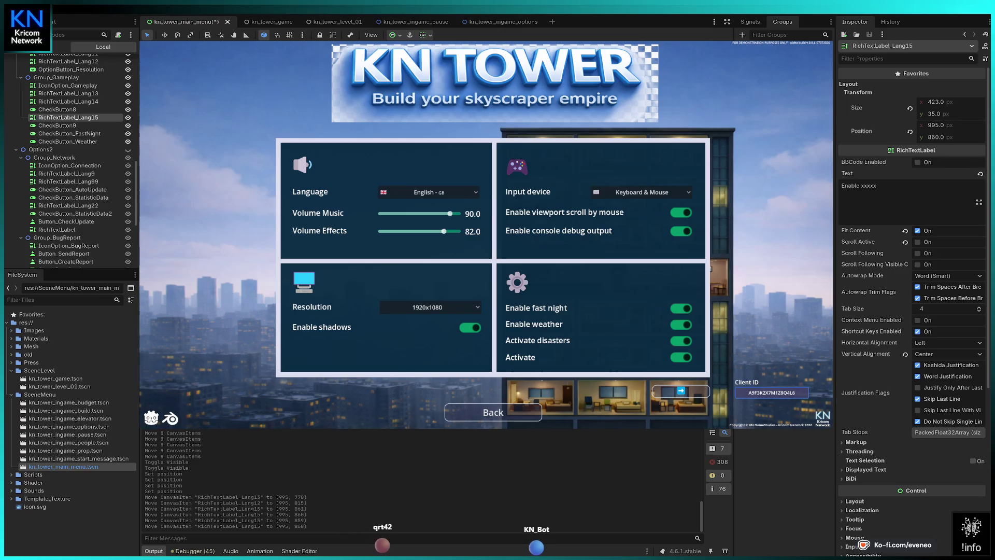
{"action": "left_click", "coordinate": [68, 61]}
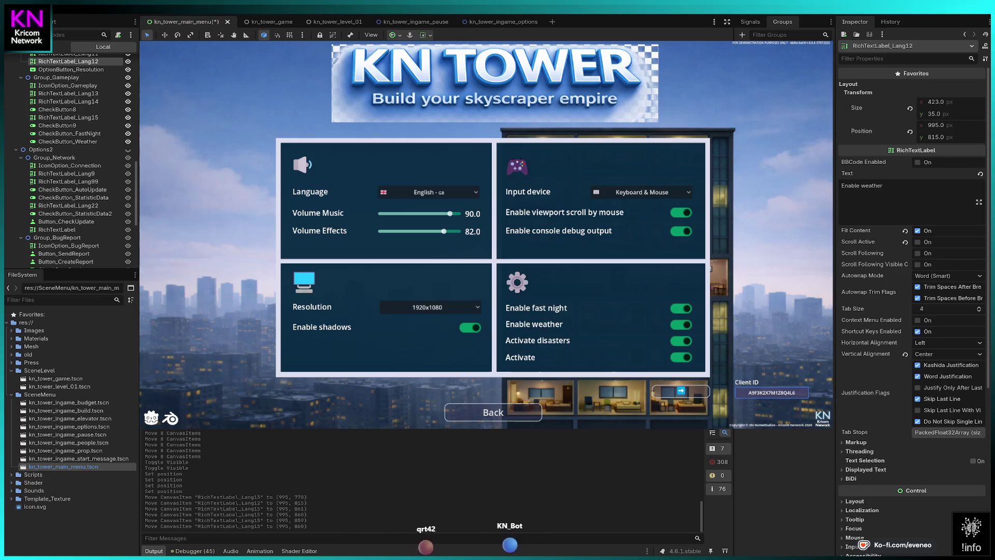
{"action": "left_click", "coordinate": [68, 117]}
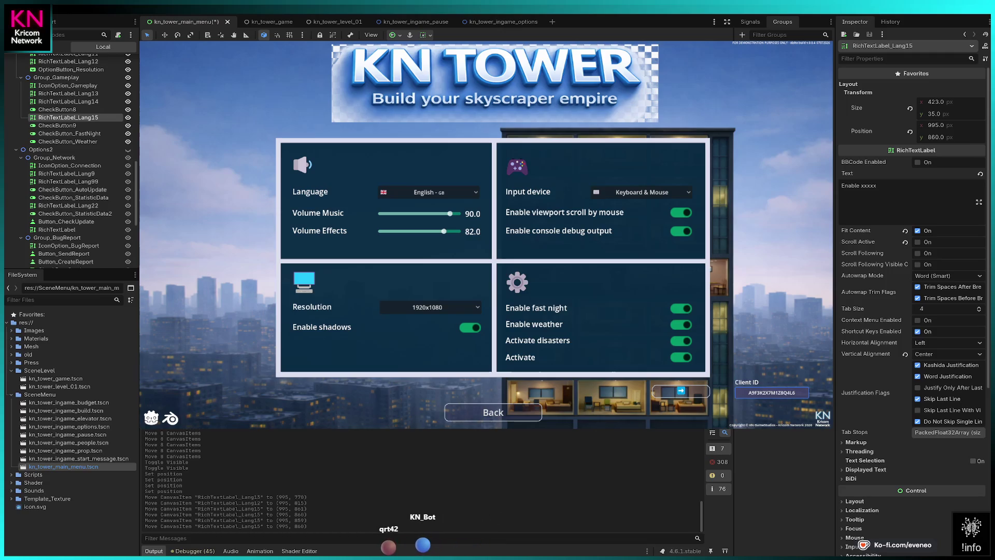
{"action": "left_click", "coordinate": [68, 102]}
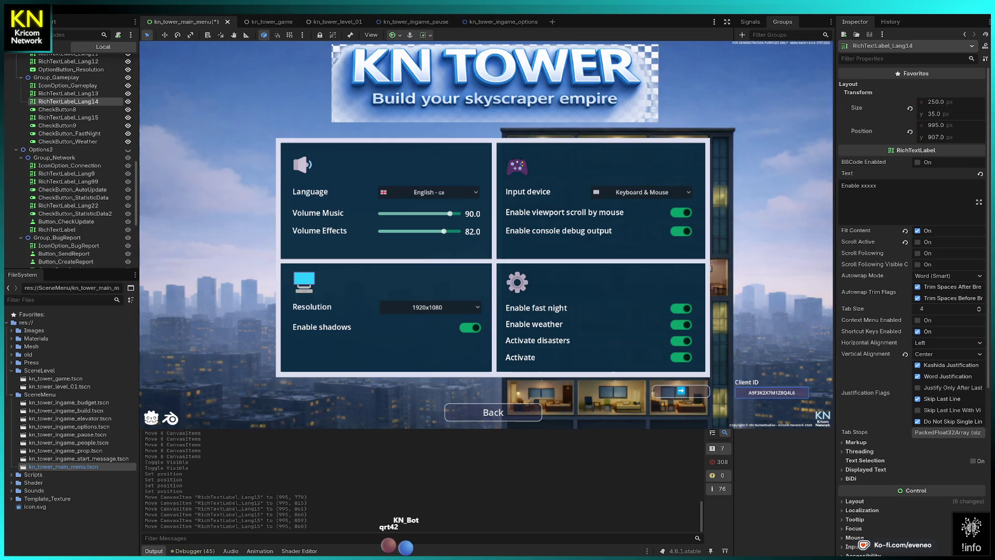
{"action": "key", "text": "Up"}
{"action": "key", "text": "Up"}
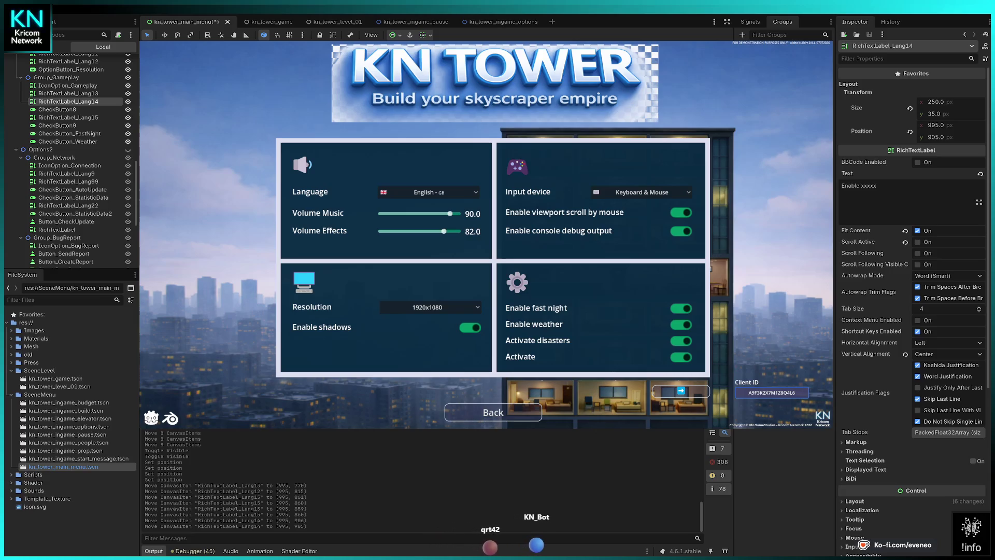
{"action": "left_click", "coordinate": [67, 93]}
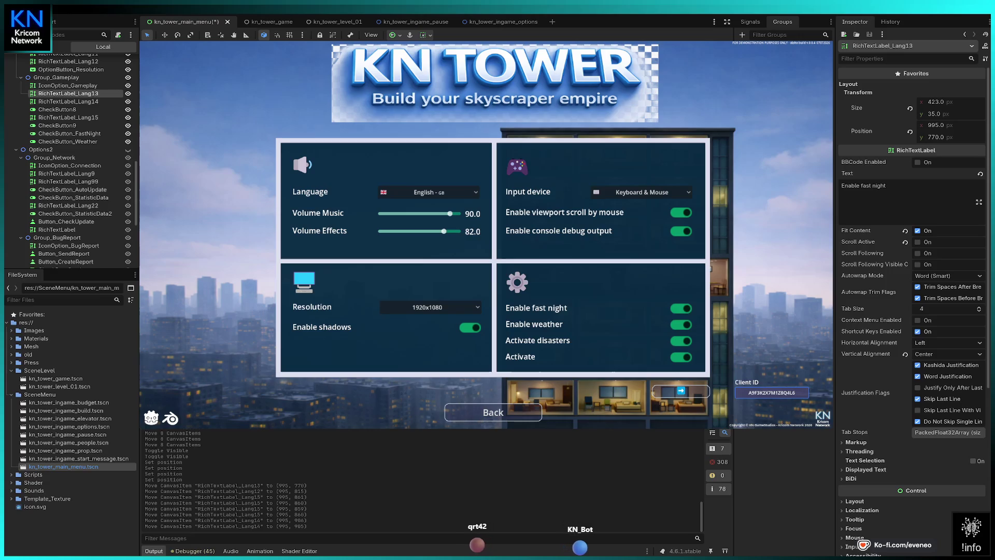
{"action": "left_click", "coordinate": [68, 86]}
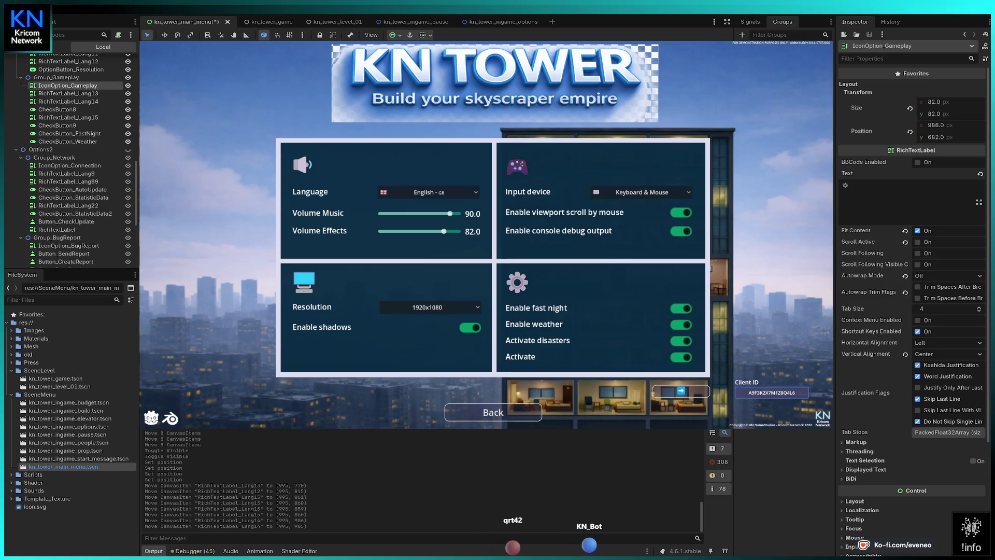
Compare the Input icon with the Input device label and nudge it up to y 355.
{"action": "left_click", "coordinate": [517, 166]}
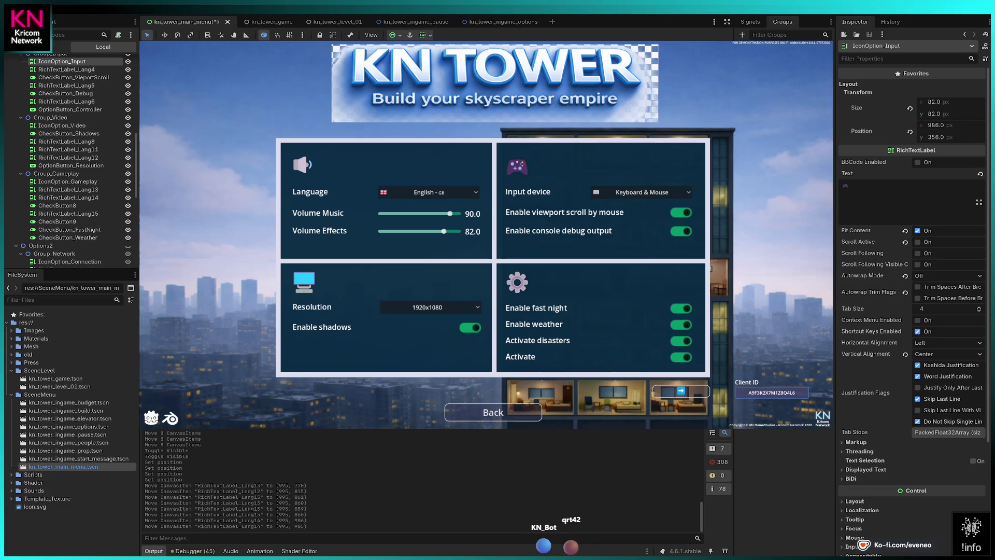
{"action": "left_click", "coordinate": [66, 101]}
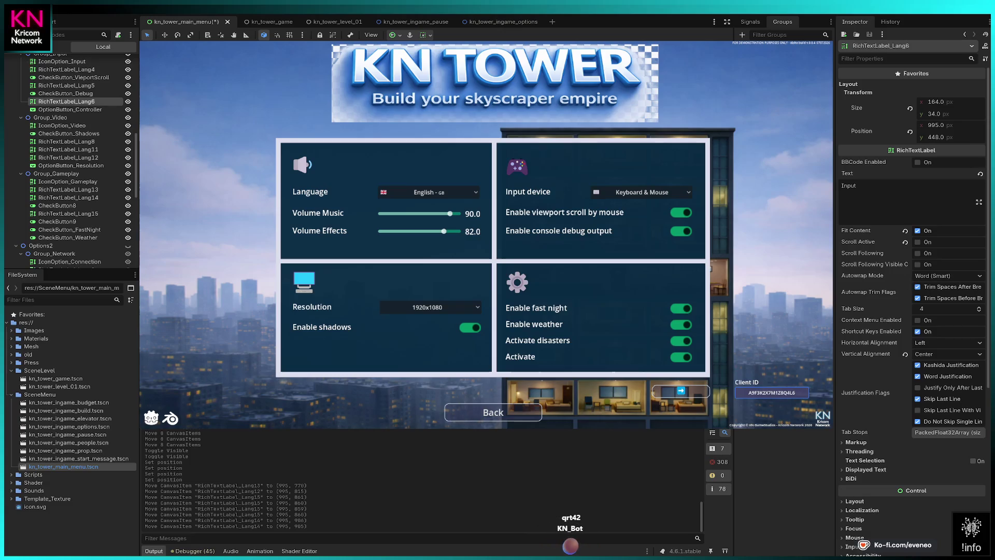
{"action": "left_click", "coordinate": [62, 61]}
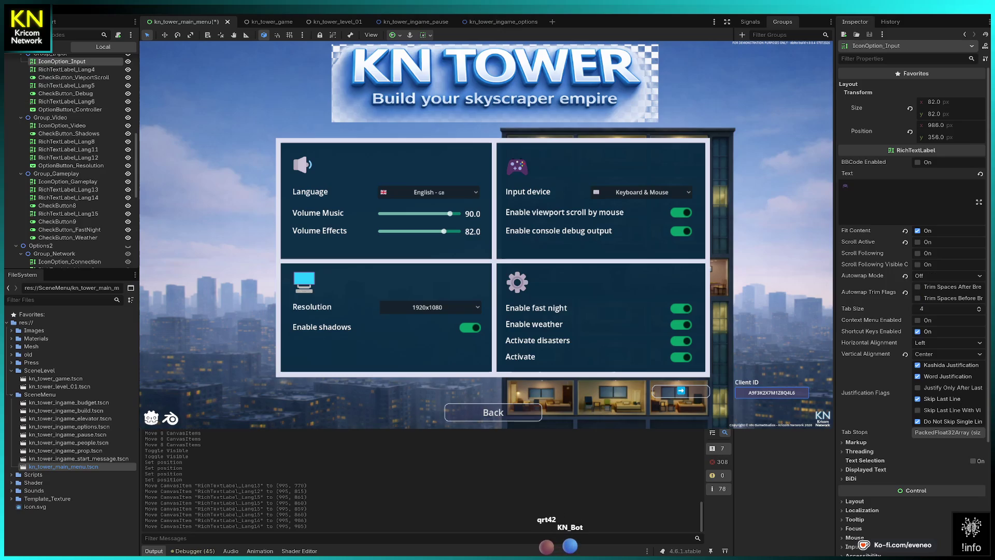
{"action": "left_click", "coordinate": [66, 102]}
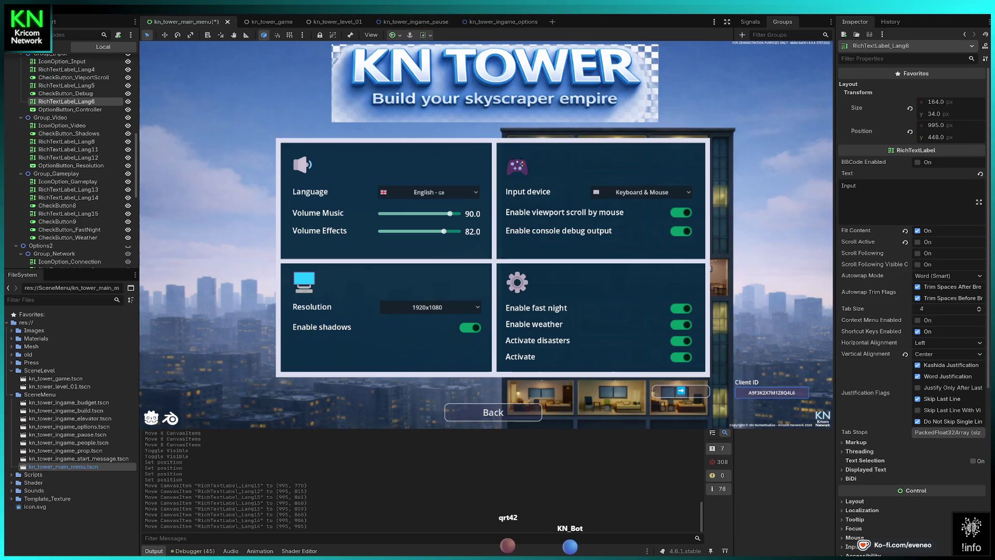
{"action": "left_click", "coordinate": [62, 61]}
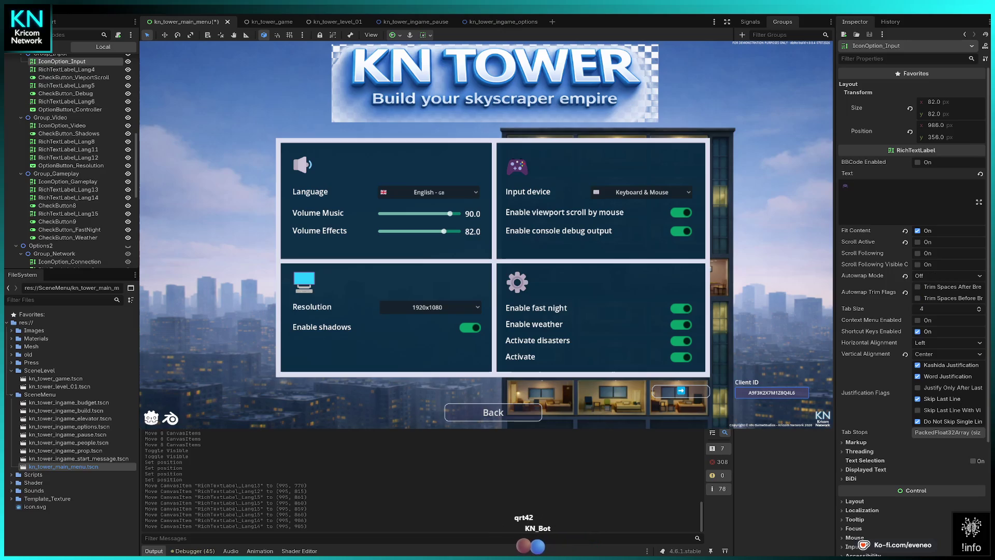
{"action": "key", "text": "Down"}
{"action": "key", "text": "Up"}
{"action": "key", "text": "Up"}
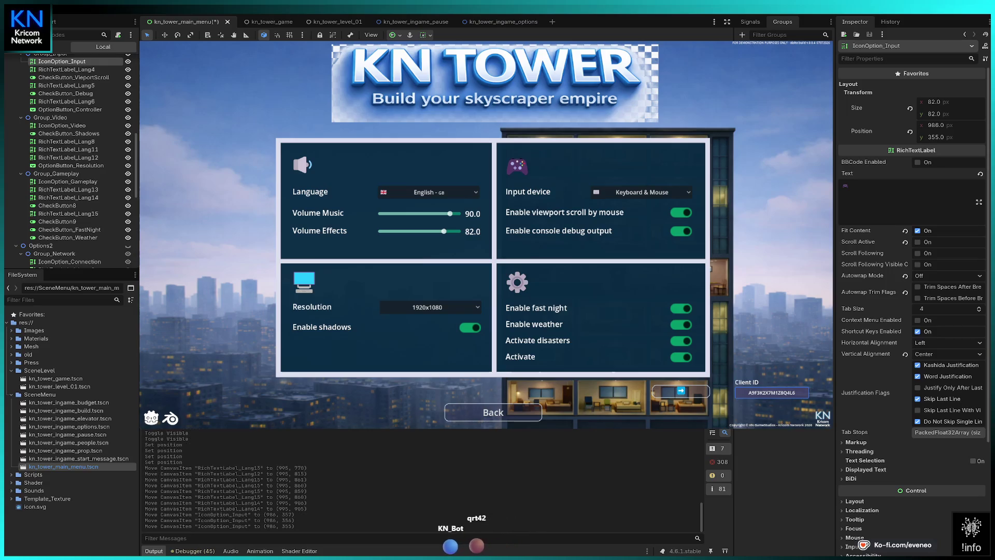
{"action": "left_click", "coordinate": [302, 164]}
{"action": "key", "text": "Up"}
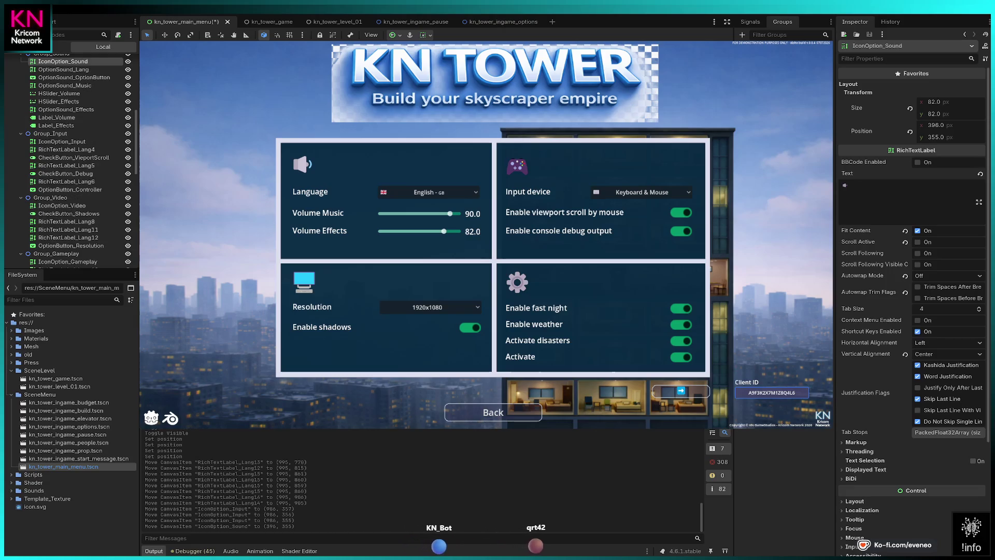
Set IconOption_Connection2's y position to 355.
{"action": "scroll", "coordinate": [91, 180], "scroll_direction": "down", "scroll_amount": 5}
{"action": "scroll", "coordinate": [92, 180], "scroll_direction": "down", "scroll_amount": 5}
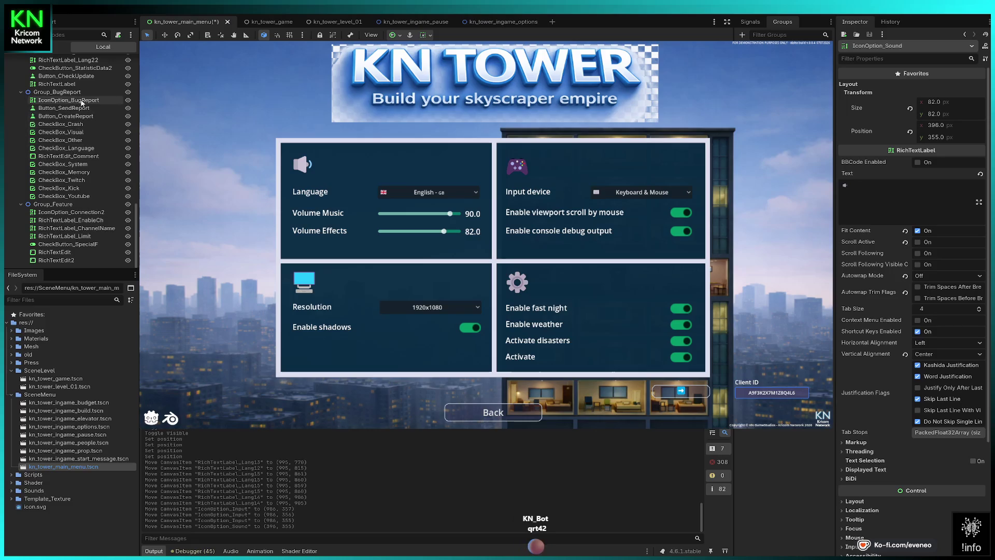
{"action": "left_click", "coordinate": [88, 213]}
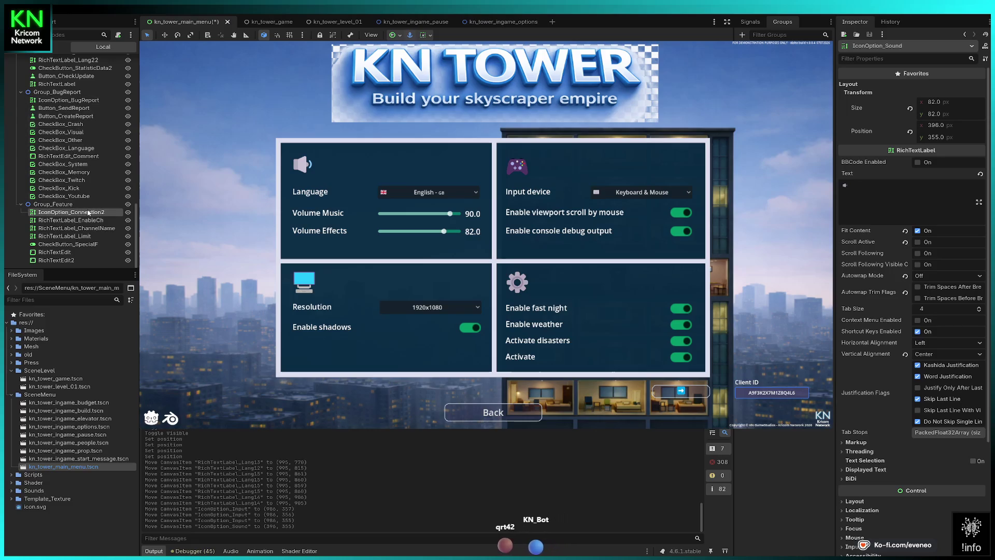
{"action": "left_click", "coordinate": [943, 142]}
{"action": "key", "text": "Down"}
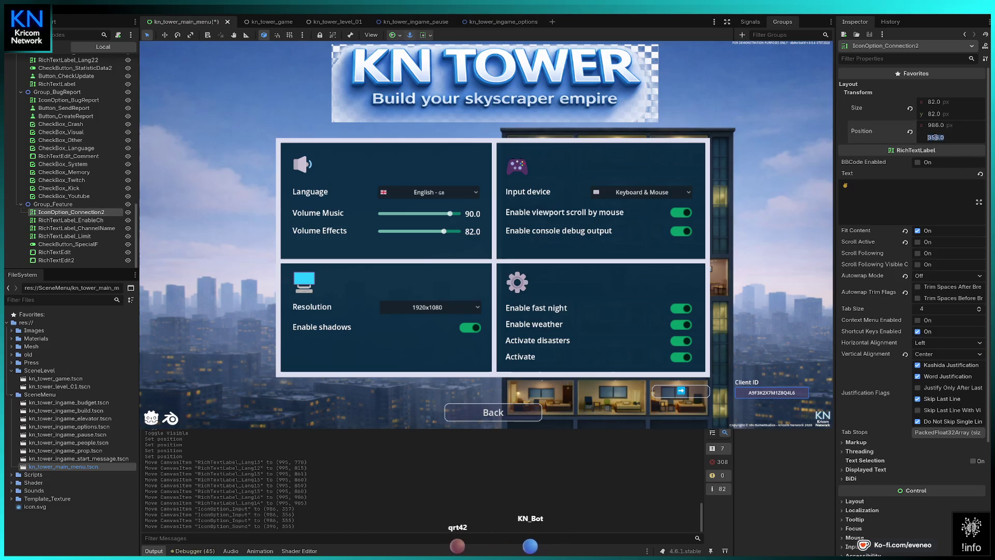
{"action": "key", "text": "Return"}
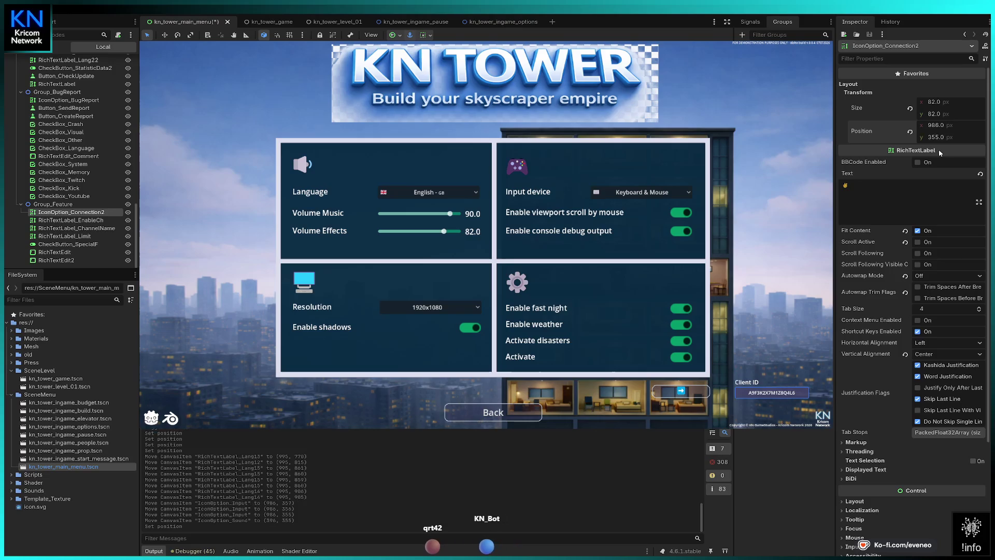
Set IconOption_Connection's y to 355 and nudge the Input icon 1 px left to x 985.
{"action": "scroll", "coordinate": [75, 106], "scroll_direction": "up", "scroll_amount": 5}
{"action": "left_click", "coordinate": [69, 97]}
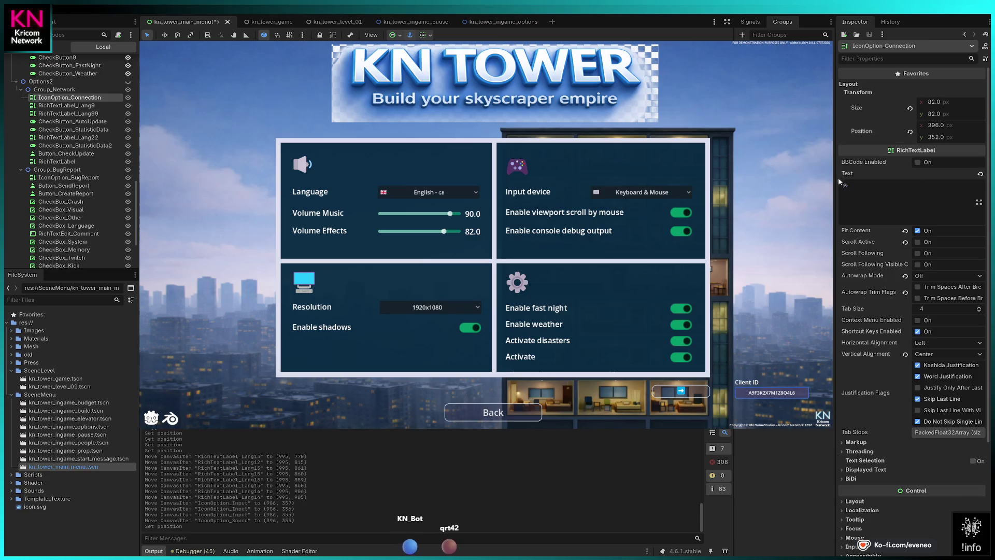
{"action": "left_click", "coordinate": [936, 137]}
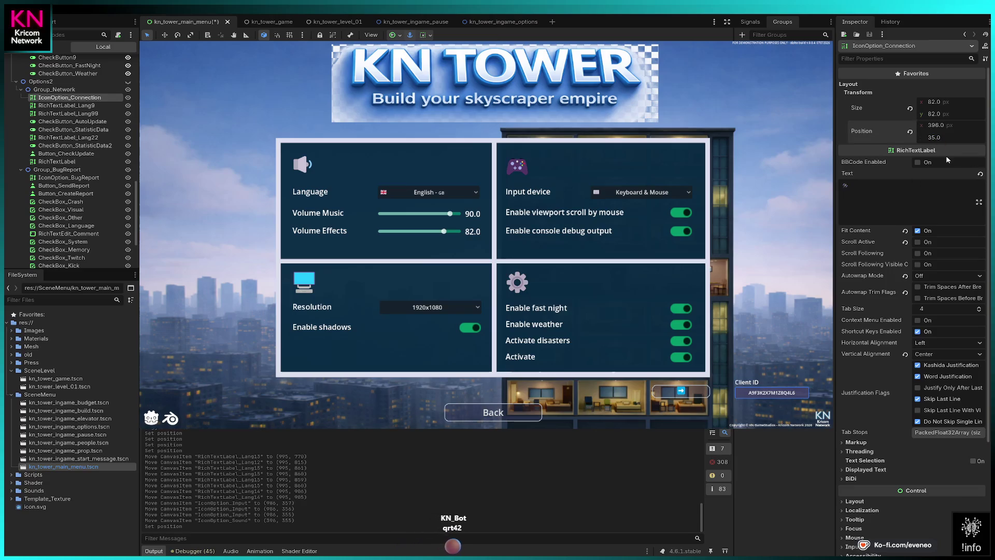
{"action": "key", "text": "Return"}
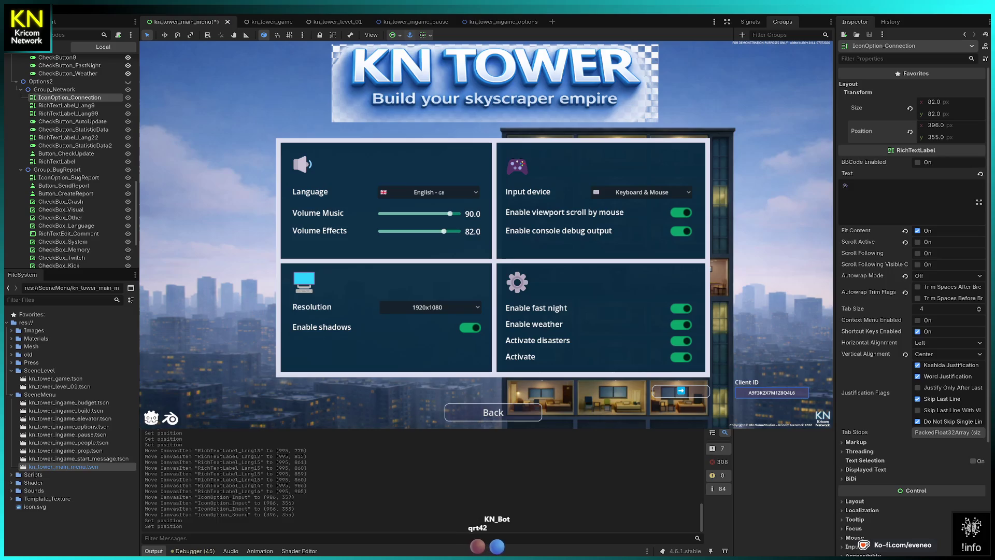
{"action": "left_click", "coordinate": [517, 166]}
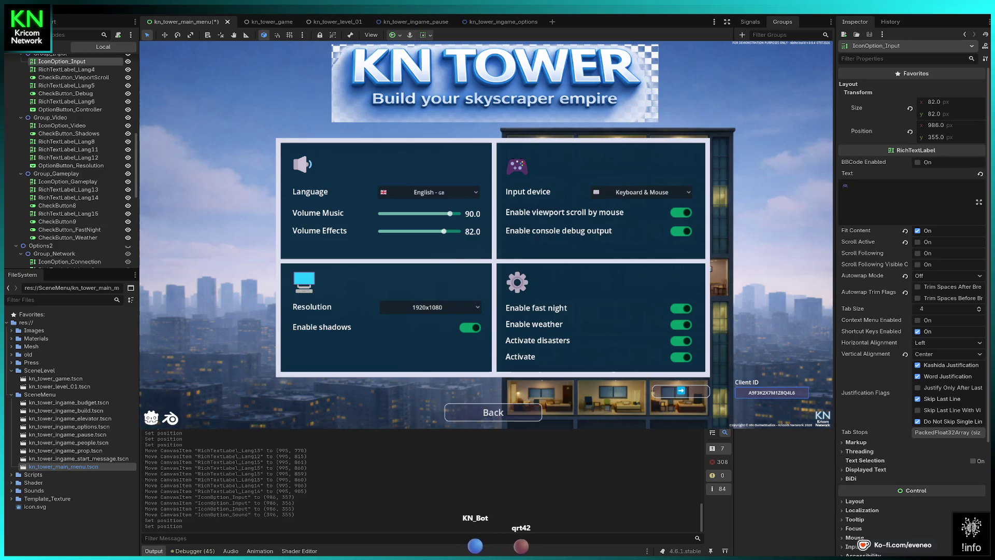
{"action": "key", "text": "Left"}
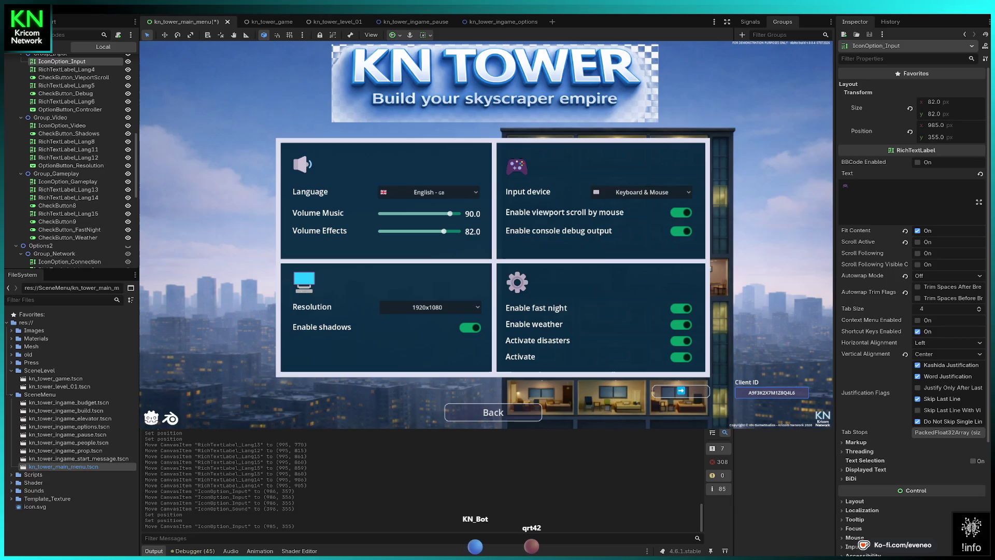
{"action": "left_click", "coordinate": [516, 282]}
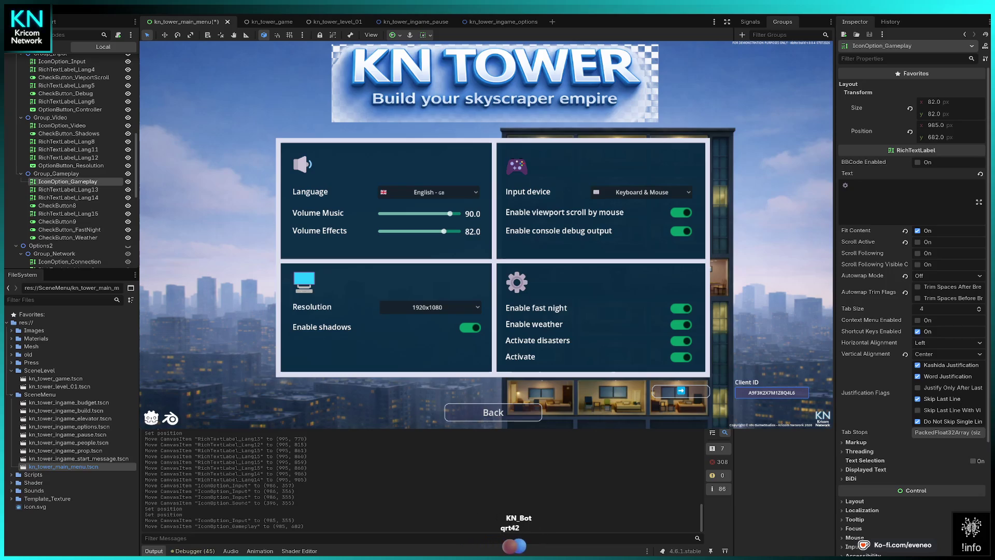
Set IconOption_BugReport's x position to 985 and check the first Connection icon.
{"action": "scroll", "coordinate": [85, 219], "scroll_direction": "down", "scroll_amount": 5}
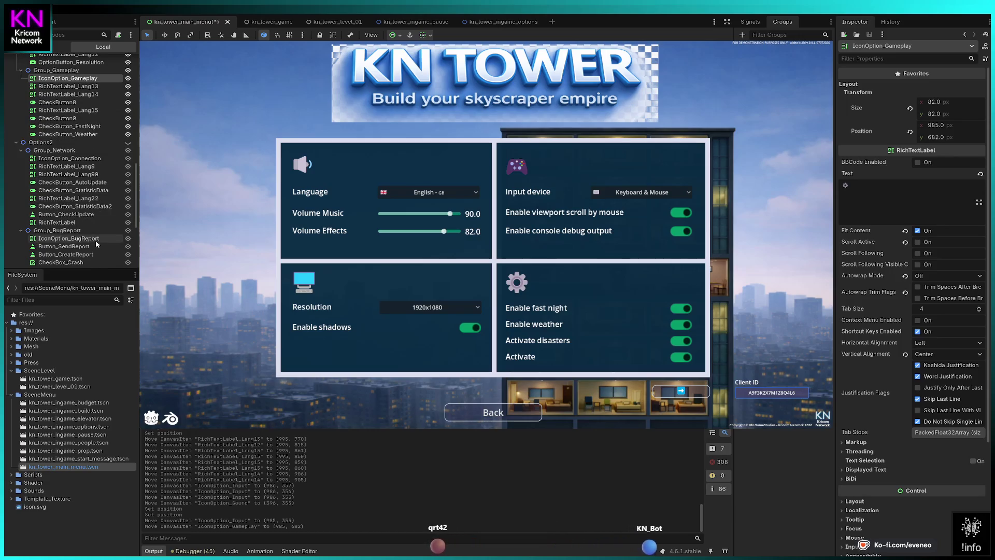
{"action": "left_click", "coordinate": [96, 240]}
{"action": "left_click", "coordinate": [939, 129]}
{"action": "key", "text": "Return"}
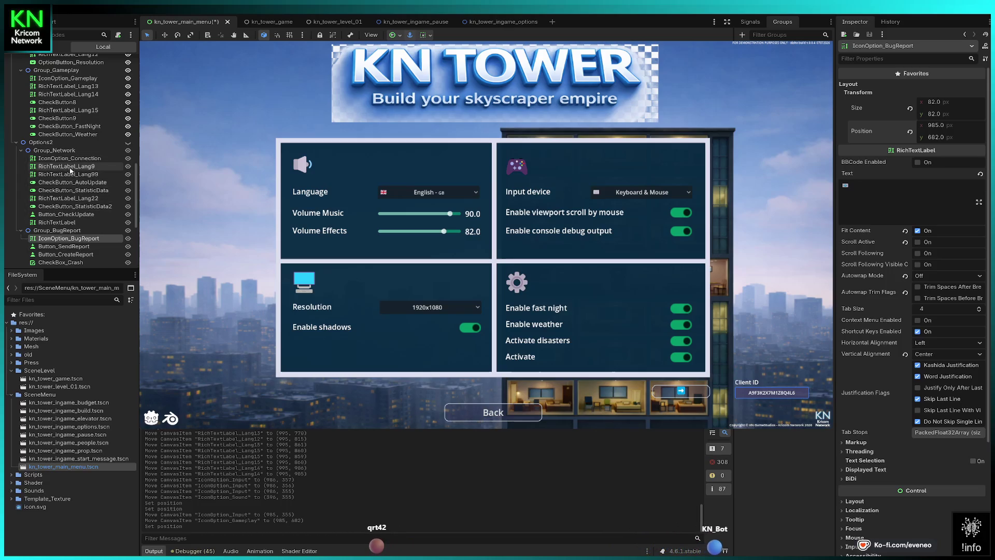
{"action": "left_click", "coordinate": [72, 158]}
Type 985 as IconOption_Connection2's x position.
{"action": "scroll", "coordinate": [76, 161], "scroll_direction": "down", "scroll_amount": 5}
{"action": "left_click", "coordinate": [81, 248]}
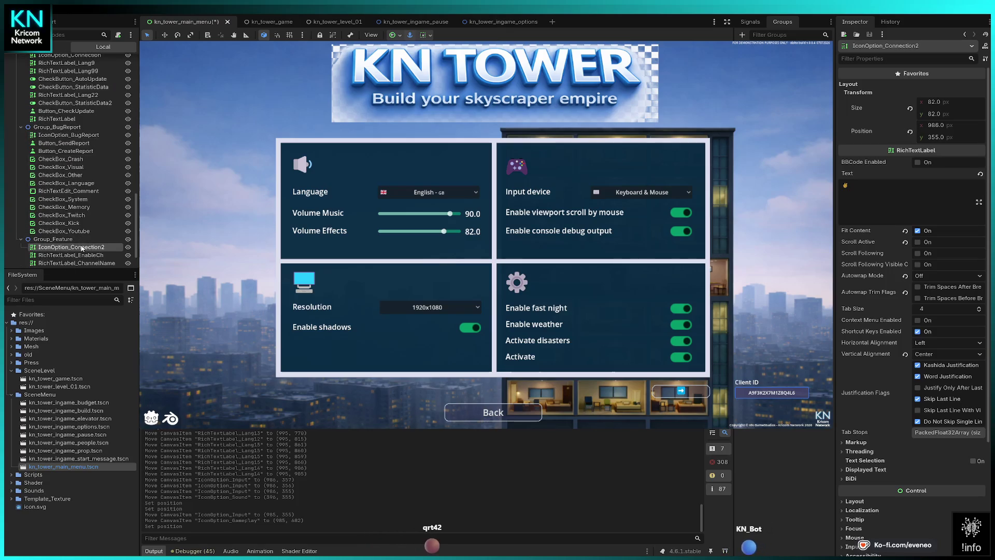
{"action": "left_click", "coordinate": [935, 126]}
{"action": "type", "text": "985"}
{"action": "key", "text": "Return"}
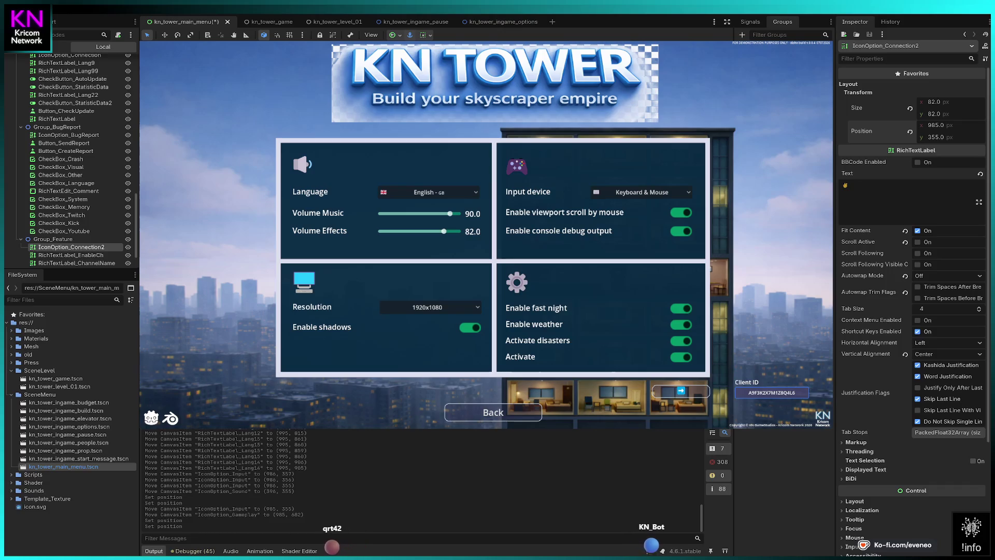
Nudge the Video icon 1 px left to x 395, then select the Sound icon.
{"action": "left_click", "coordinate": [304, 283]}
{"action": "key", "text": "Left"}
{"action": "left_click", "coordinate": [302, 164]}
Nudge the Sound icon 1 px left to x 395, then compare Input, Video, Language and Input label positions.
{"action": "key", "text": "Left"}
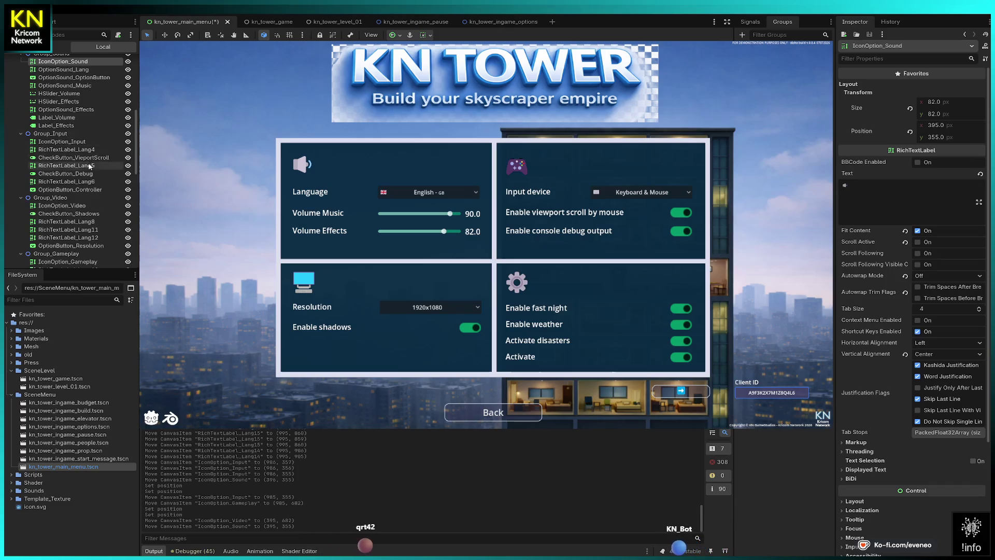
{"action": "scroll", "coordinate": [74, 140], "scroll_direction": "down", "scroll_amount": 2}
{"action": "left_click", "coordinate": [71, 116]}
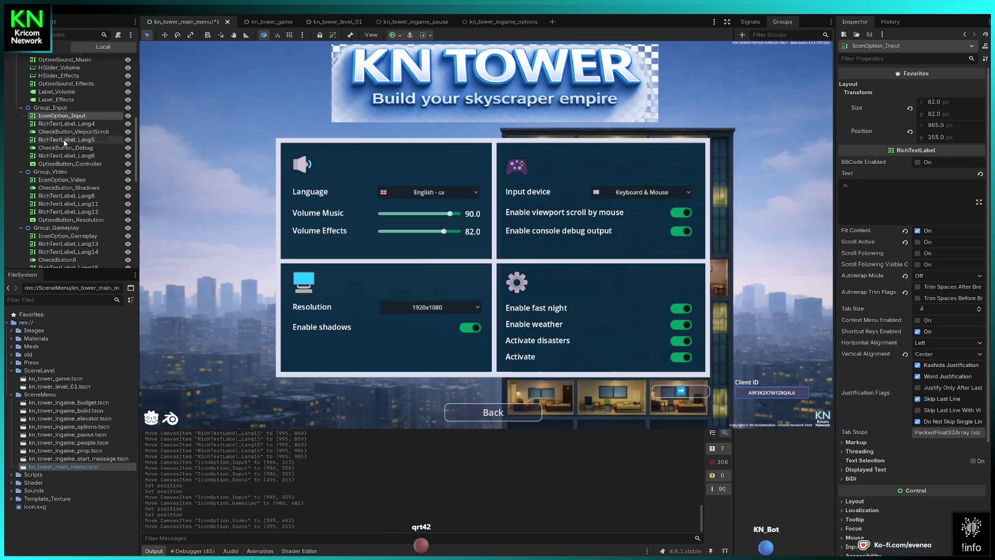
{"action": "left_click", "coordinate": [65, 181]}
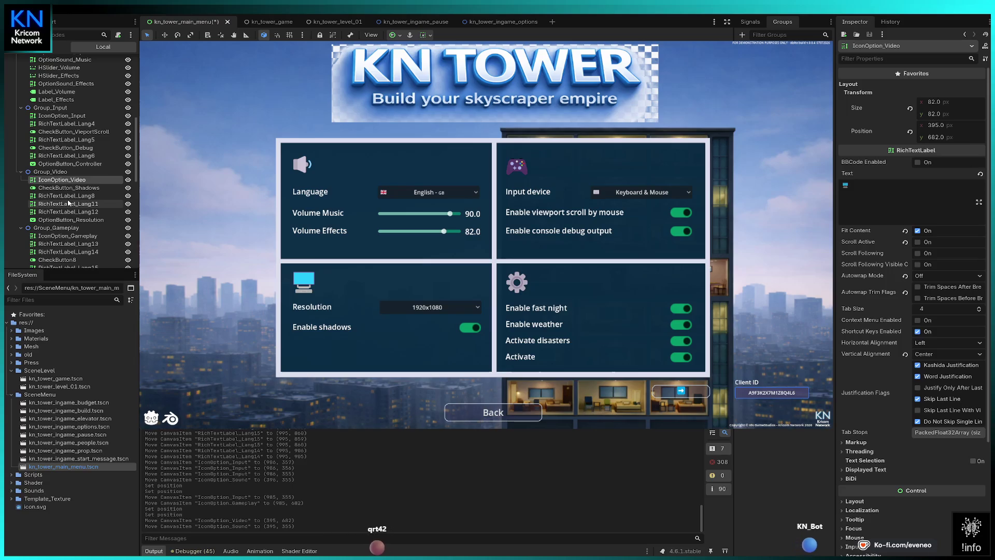
{"action": "left_click", "coordinate": [63, 61]}
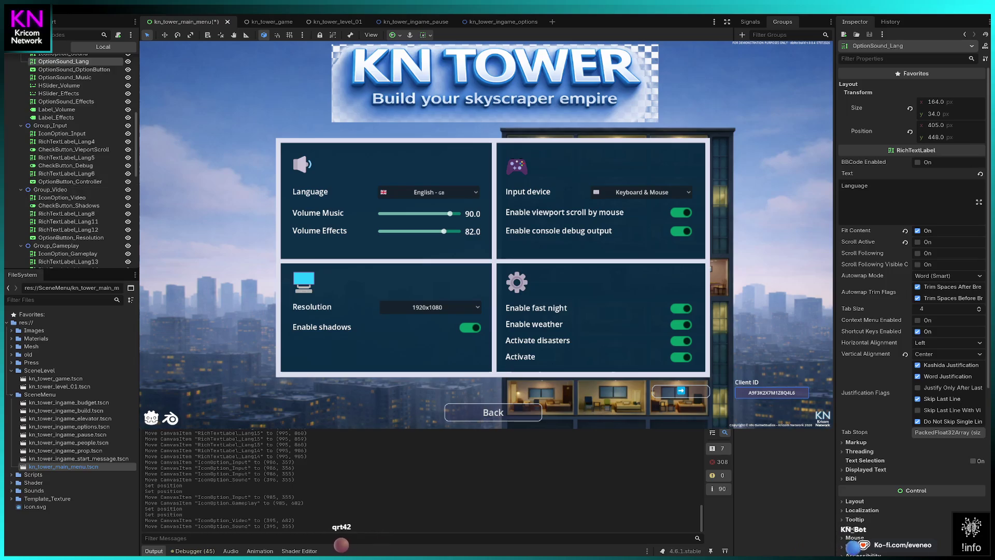
{"action": "left_click", "coordinate": [67, 174]}
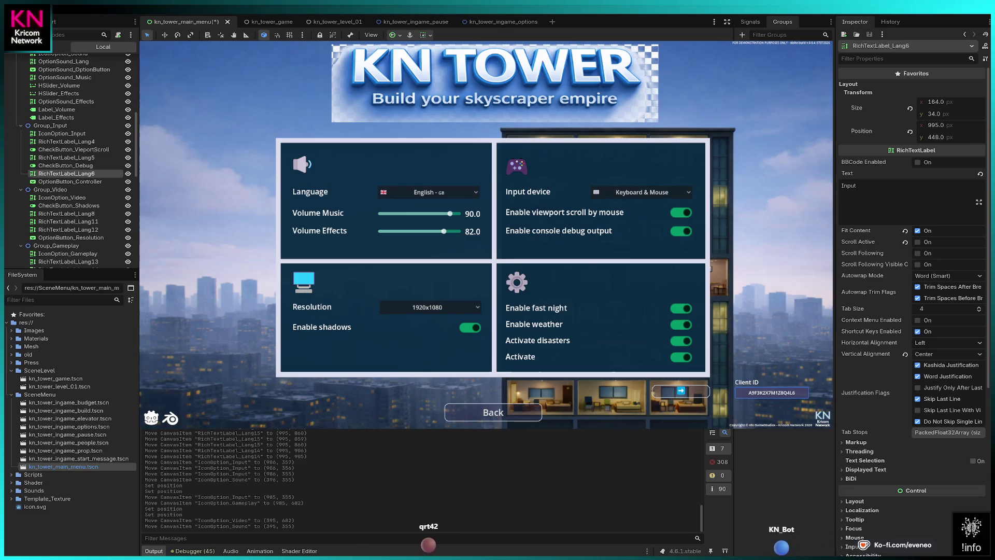
Raise the Language label 2 px and the Input label to y 445.
{"action": "left_click", "coordinate": [63, 61]}
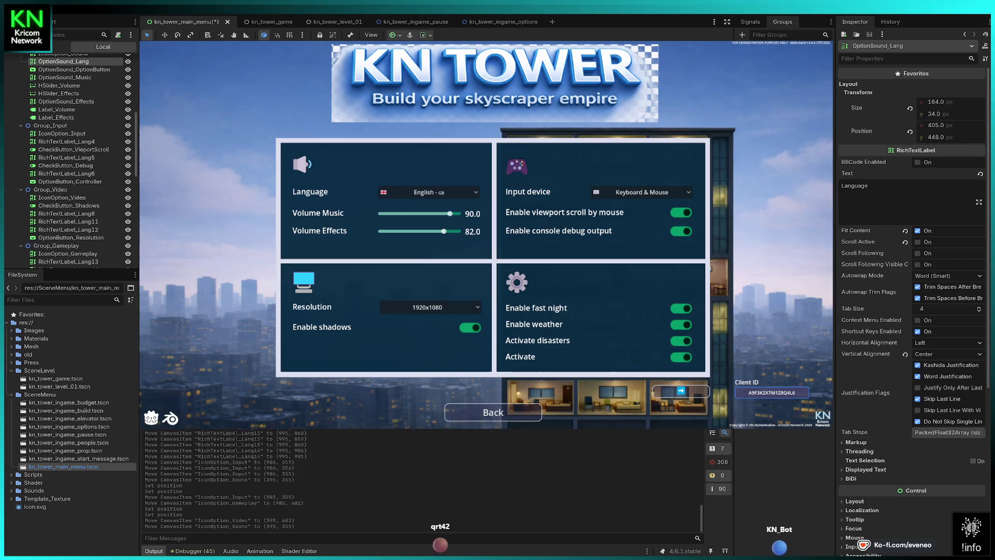
{"action": "left_click", "coordinate": [65, 77]}
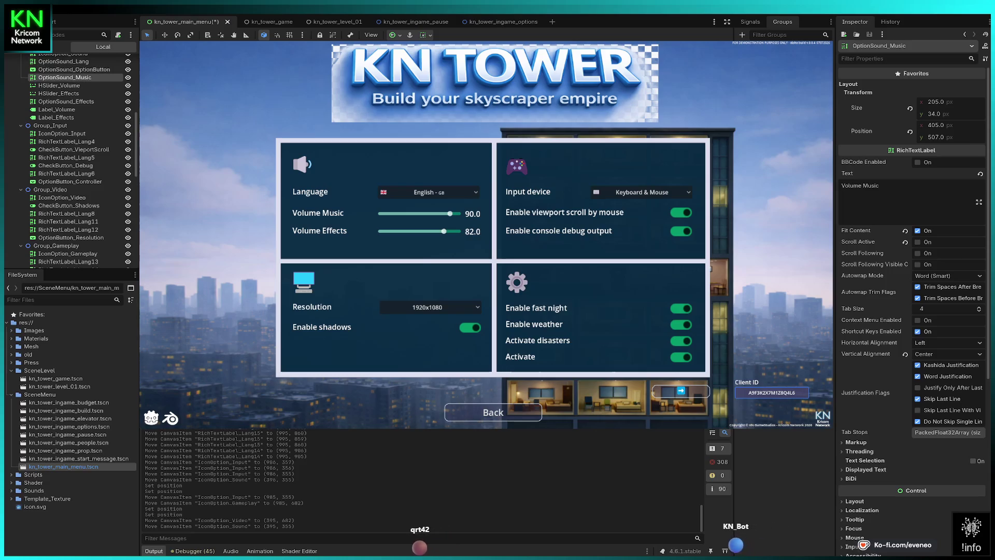
{"action": "left_click", "coordinate": [63, 61]}
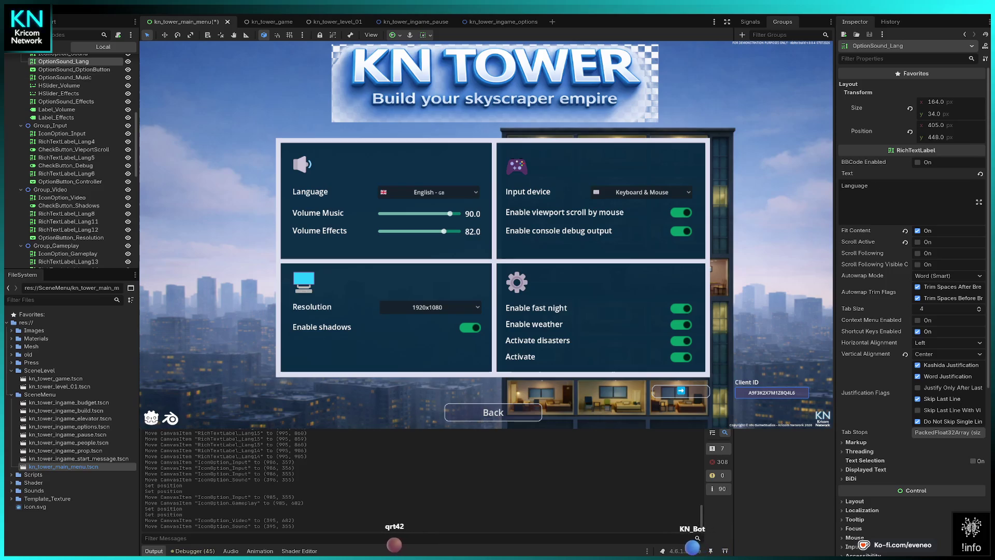
{"action": "key", "text": "Up"}
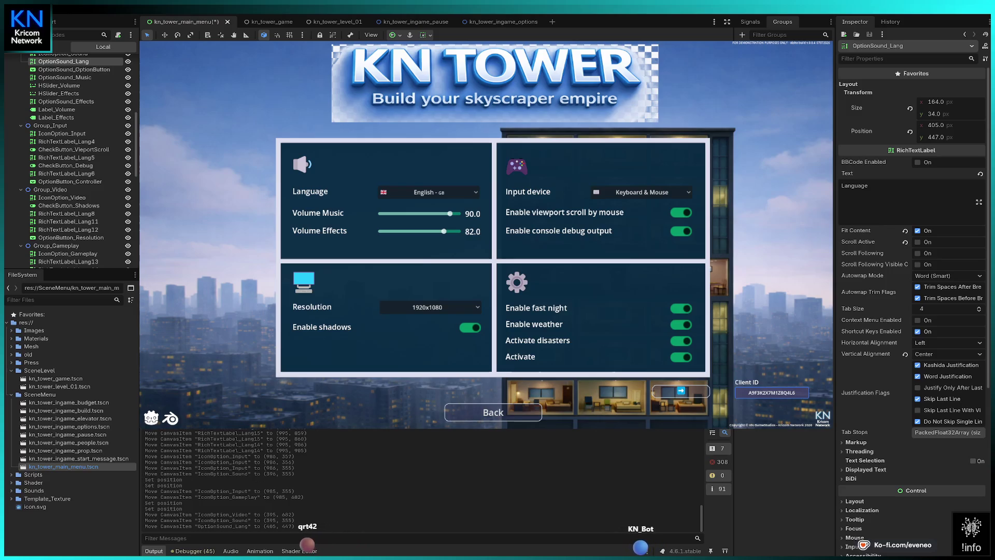
{"action": "key", "text": "Up"}
{"action": "key", "text": "Up"}
{"action": "left_click", "coordinate": [67, 173]}
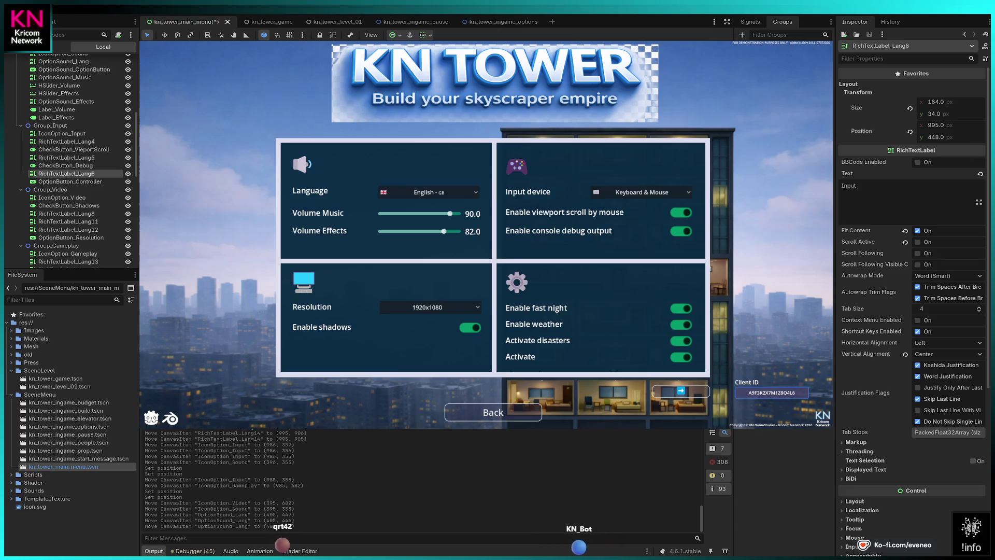
{"action": "key", "text": "Up"}
{"action": "key", "text": "Up"}
{"action": "key", "text": "Up"}
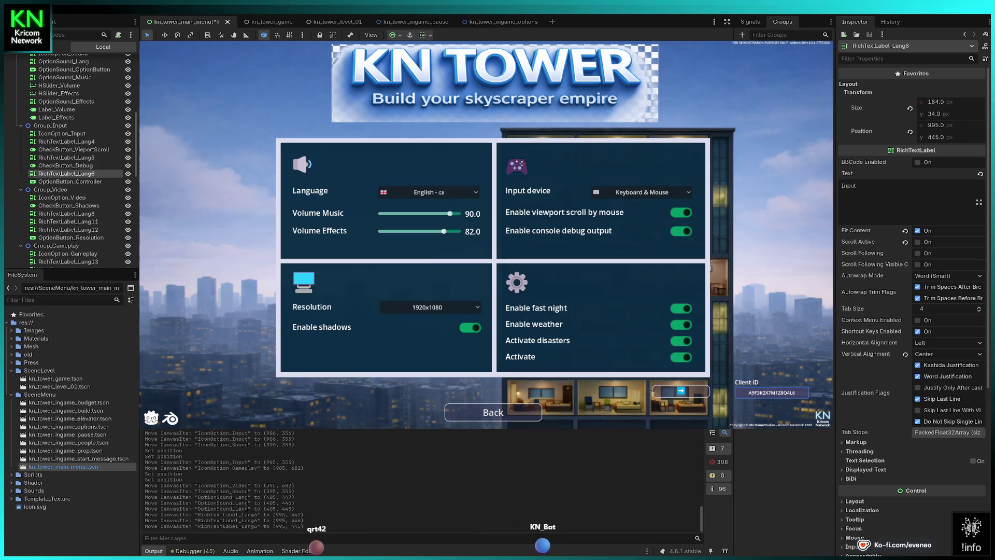
Nudge the Language dropdown up and down until it settles at y 445.
{"action": "left_click", "coordinate": [74, 69]}
{"action": "left_click", "coordinate": [64, 61]}
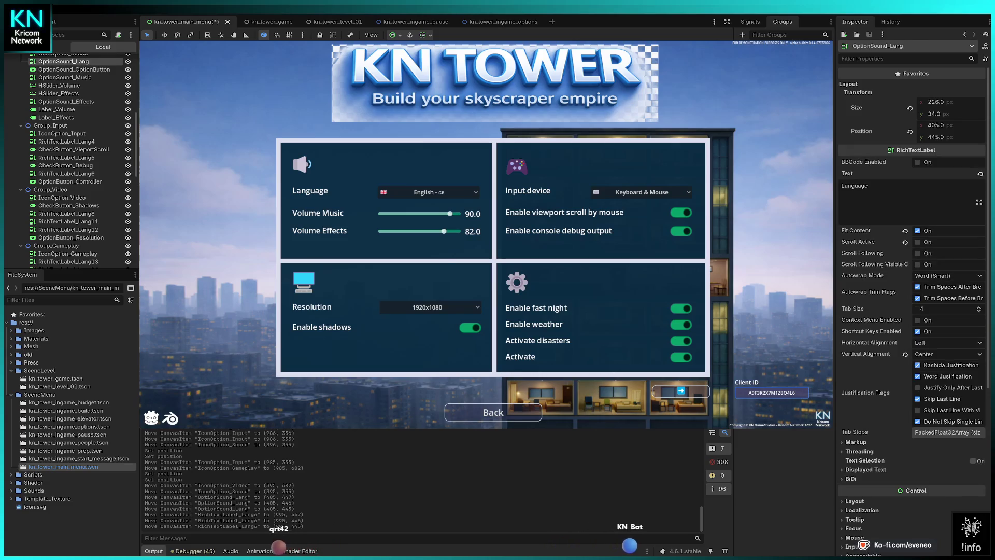
{"action": "left_click", "coordinate": [429, 191]}
{"action": "key", "text": "Up"}
{"action": "key", "text": "Up"}
{"action": "key", "text": "Up"}
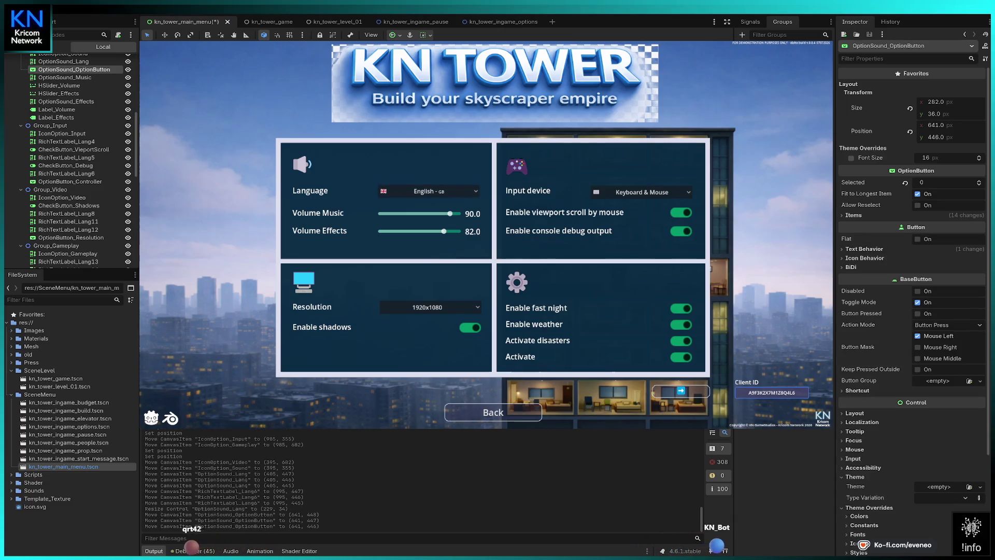
{"action": "key", "text": "Down"}
{"action": "left_click", "coordinate": [63, 61]}
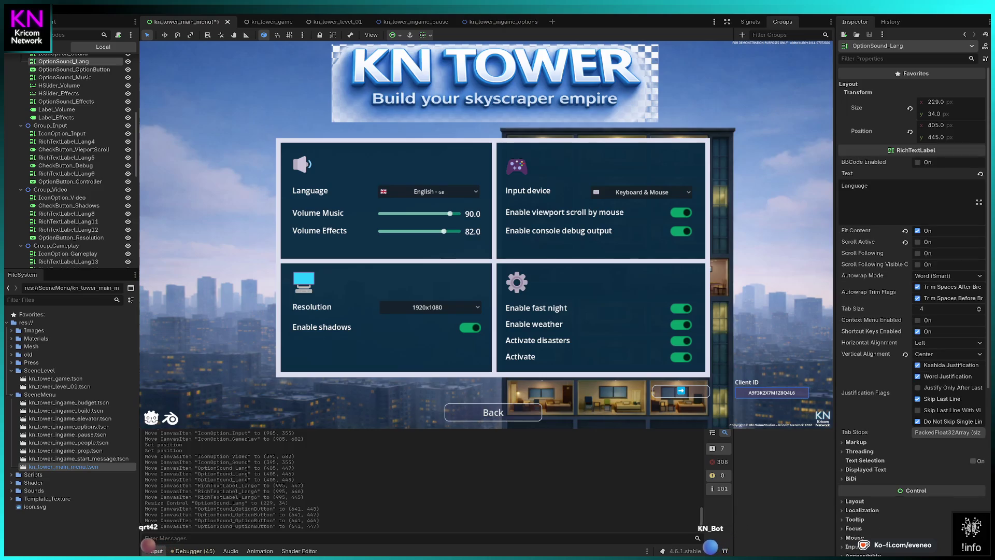
{"action": "left_click", "coordinate": [429, 191]}
{"action": "key", "text": "Up"}
{"action": "key", "text": "Up"}
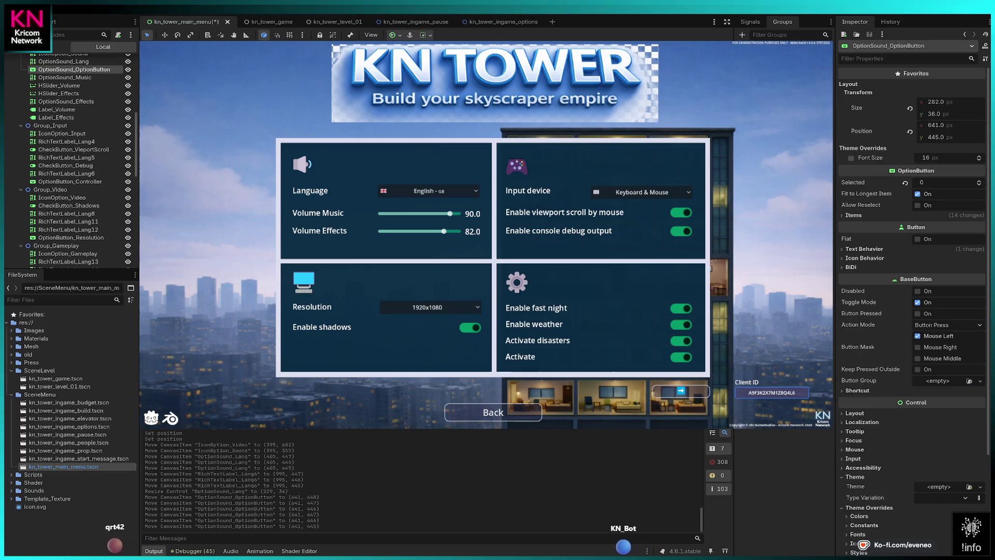
{"action": "key", "text": "Up"}
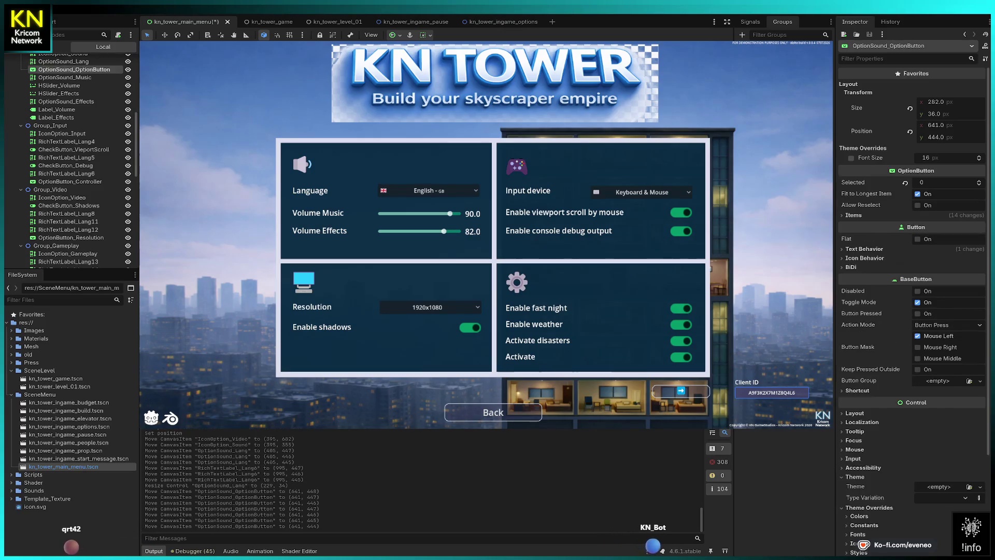
{"action": "left_click", "coordinate": [429, 191]}
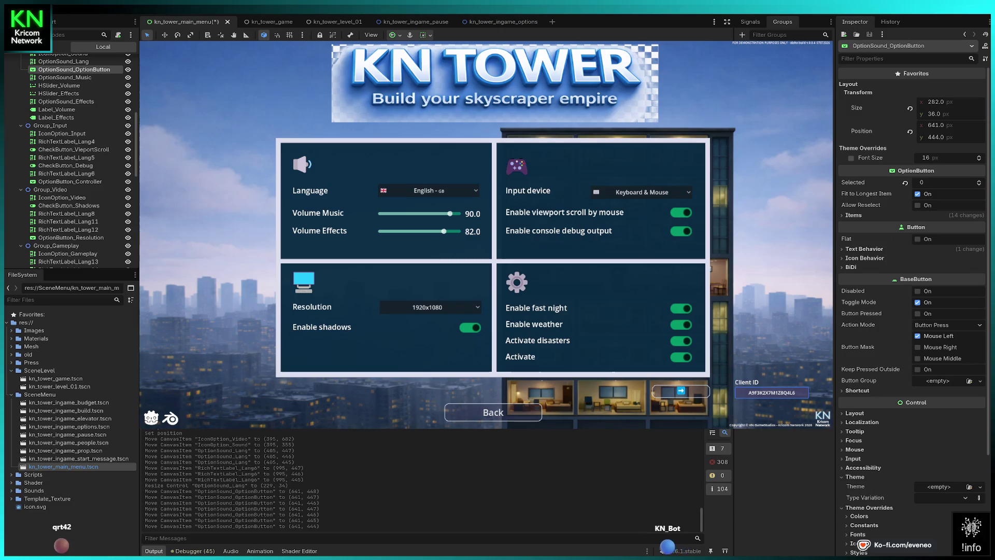
{"action": "key", "text": "Down"}
{"action": "key", "text": "Up"}
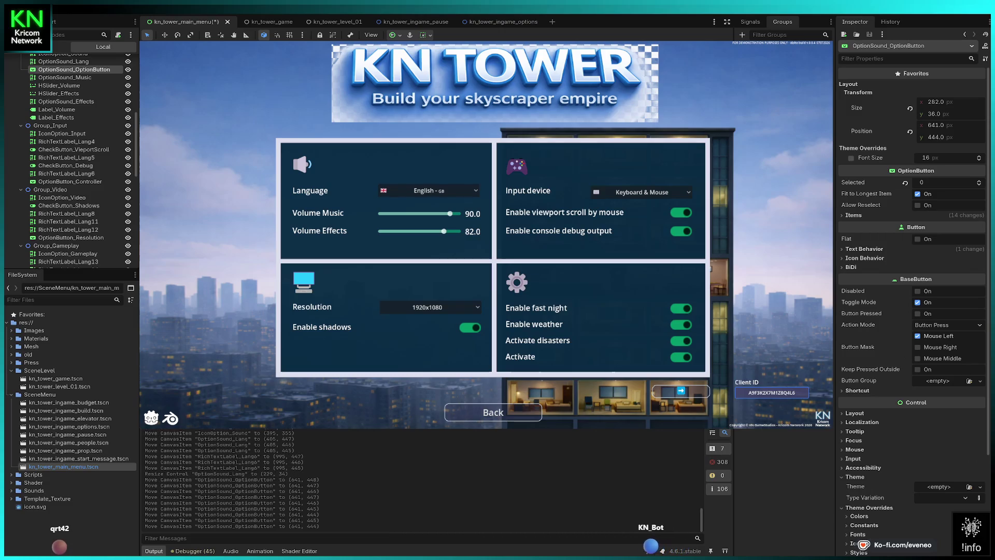
{"action": "key", "text": "Down"}
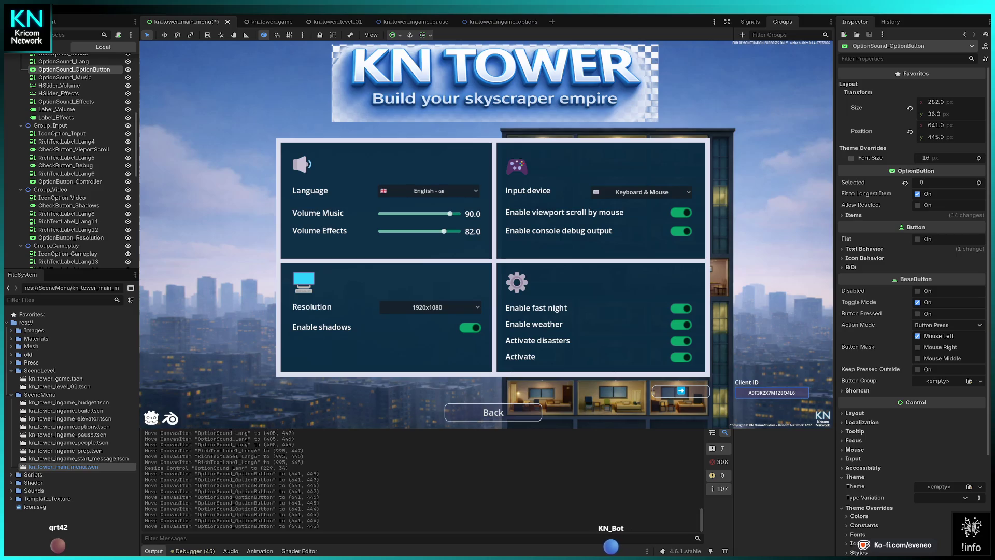
Raise the Input device dropdown to y 445 and the Resolution label to y 765.
{"action": "left_click", "coordinate": [310, 190]}
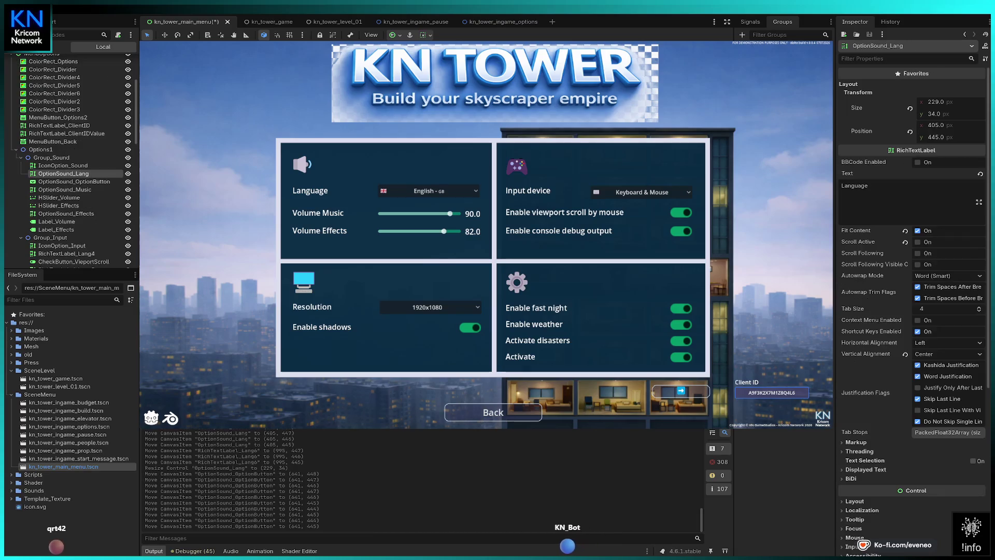
{"action": "left_click", "coordinate": [642, 192]}
{"action": "key", "text": "Up"}
{"action": "key", "text": "Up"}
{"action": "key", "text": "Up"}
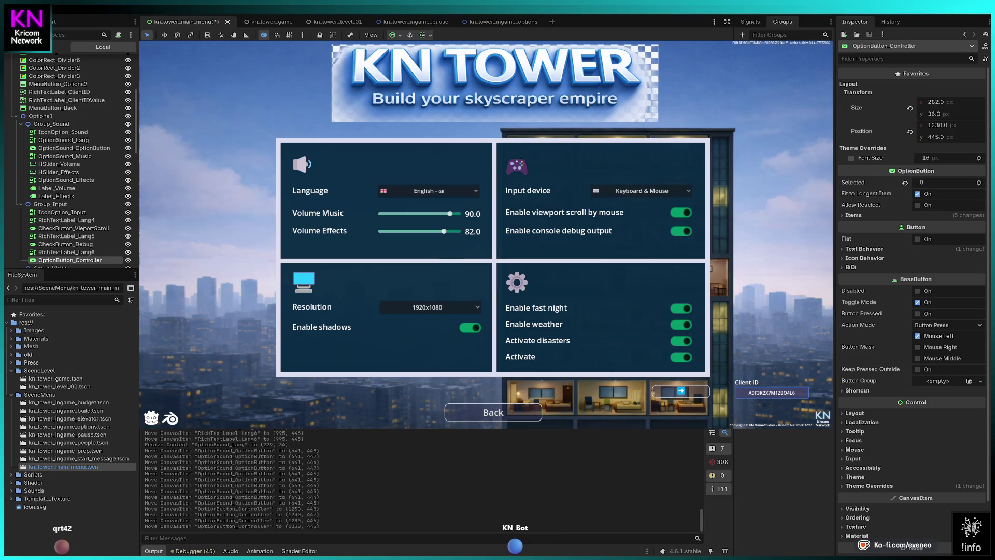
{"action": "left_click", "coordinate": [312, 306]}
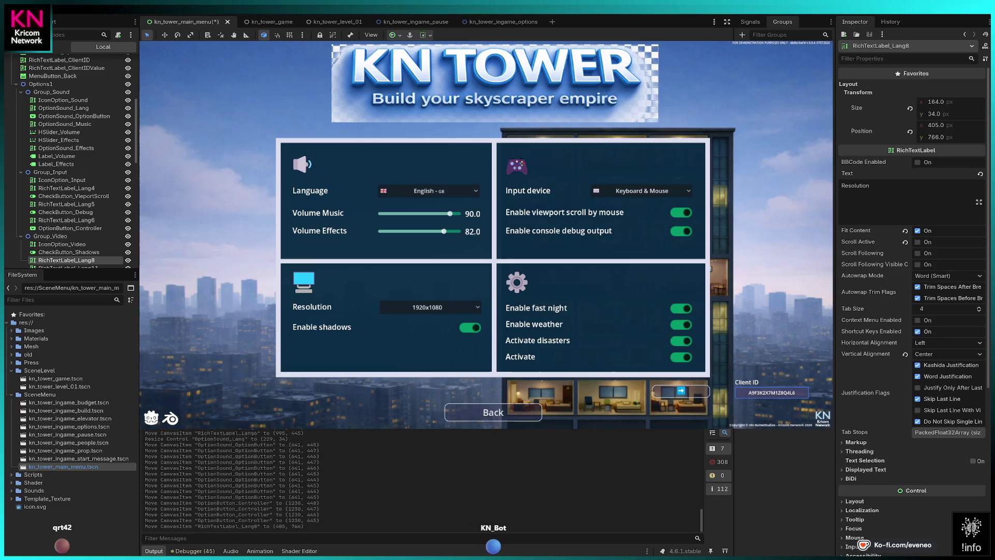
{"action": "key", "text": "Up"}
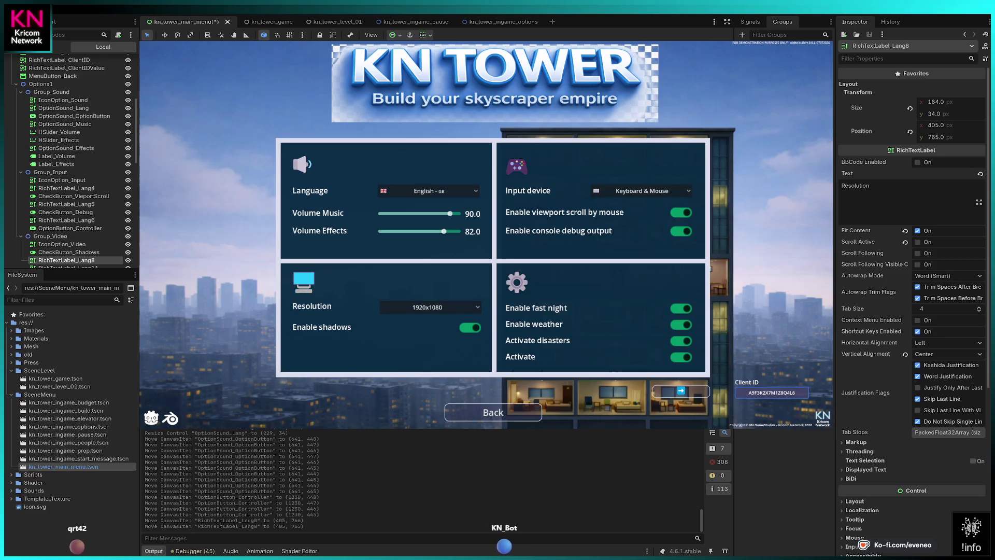
Raise the Enable fast night label to y 765, level with Resolution.
{"action": "left_click", "coordinate": [540, 308]}
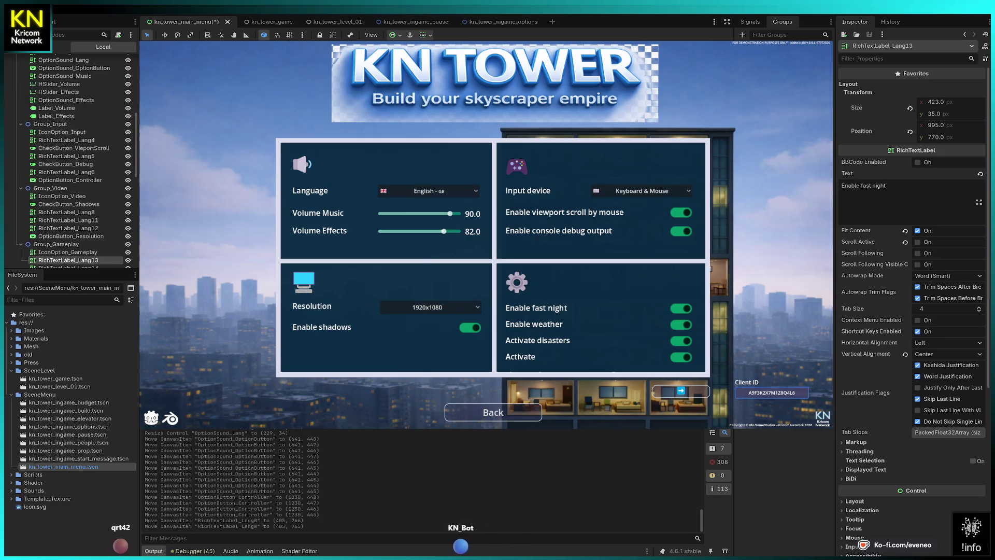
{"action": "key", "text": "Up"}
{"action": "key", "text": "Up"}
{"action": "key", "text": "Up"}
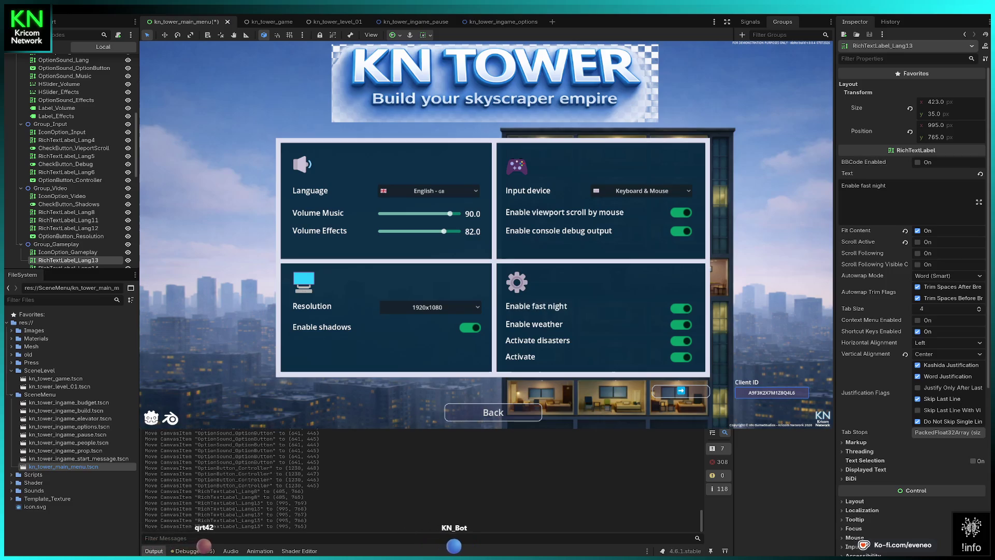
{"action": "left_click", "coordinate": [534, 324]}
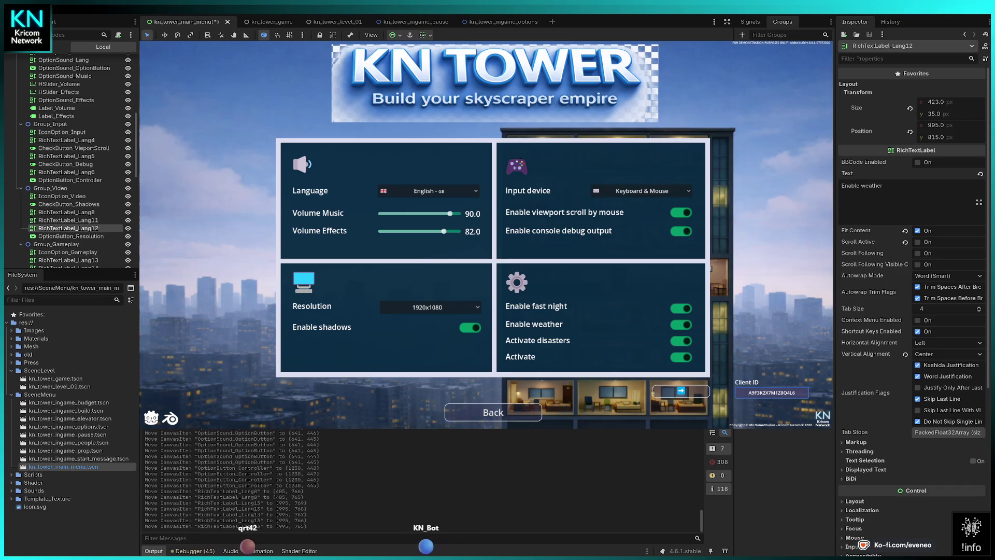
Raise the Enable fast night toggle toward y 760, comparing it against its label.
{"action": "left_click", "coordinate": [680, 307]}
{"action": "key", "text": "Up"}
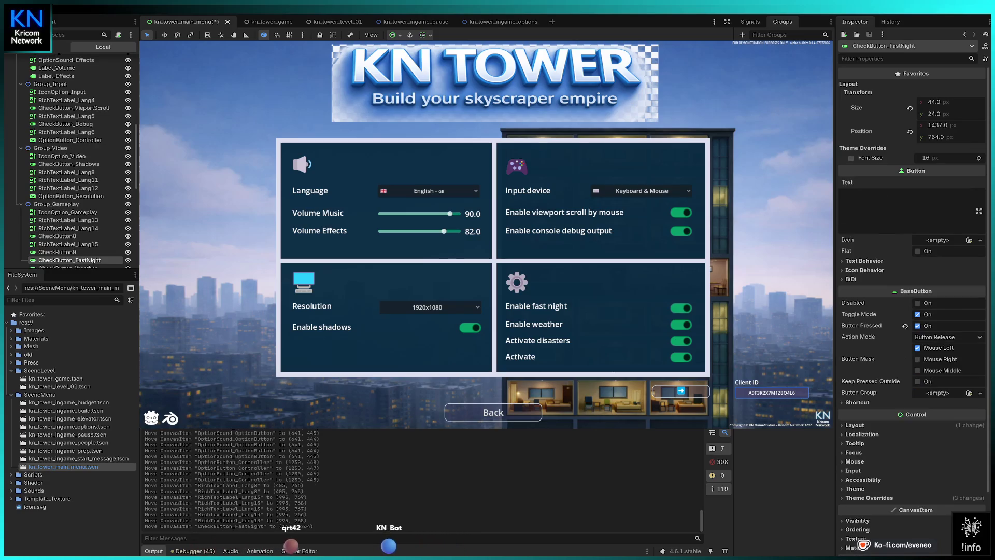
{"action": "key", "text": "Up"}
{"action": "key", "text": "Up"}
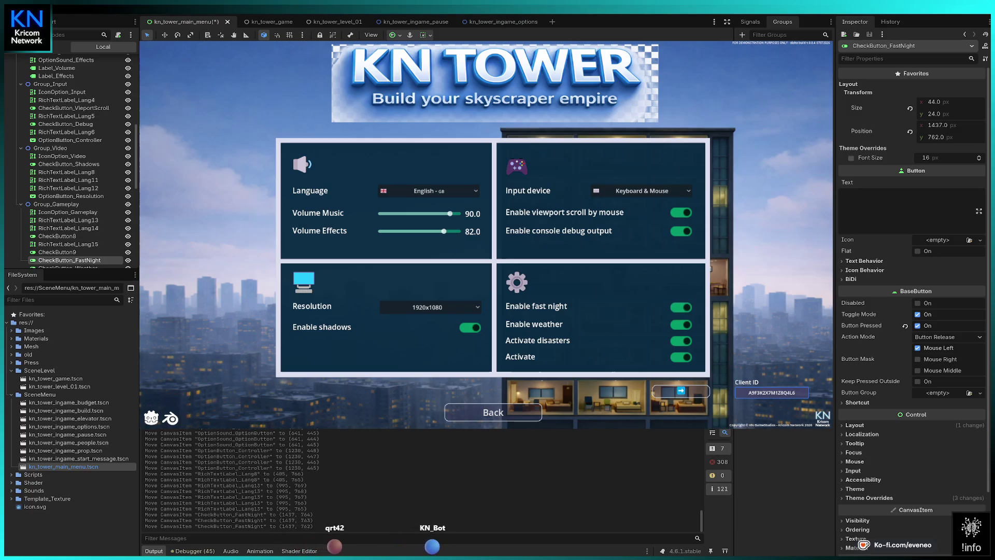
{"action": "key", "text": "Up"}
{"action": "key", "text": "Up"}
{"action": "key", "text": "Up"}
{"action": "key", "text": "Up"}
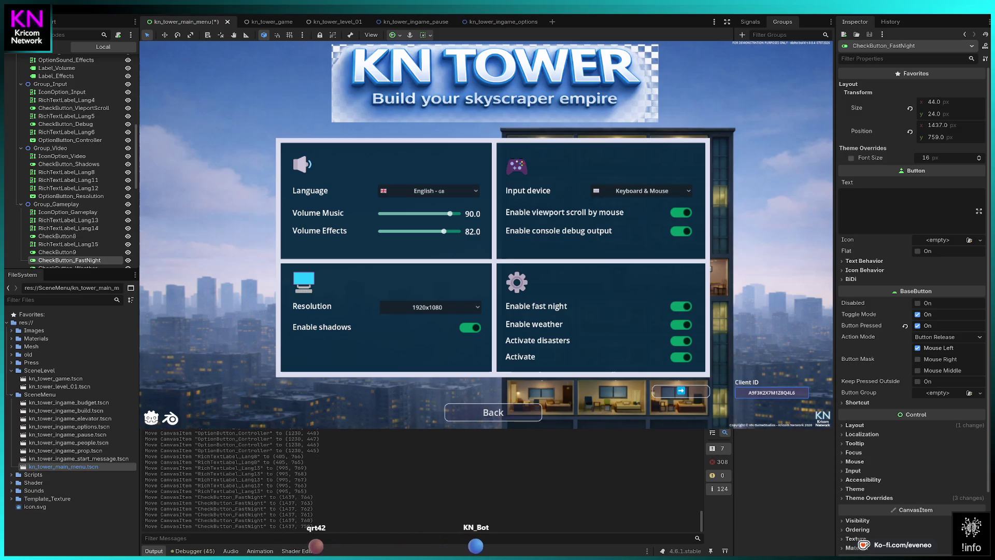
{"action": "left_click", "coordinate": [68, 220]}
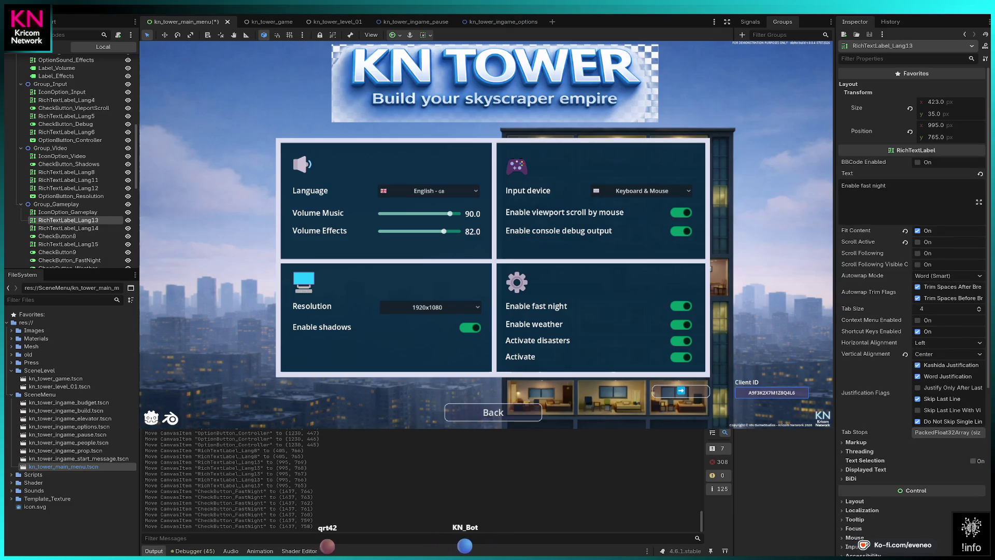
{"action": "left_click", "coordinate": [69, 259]}
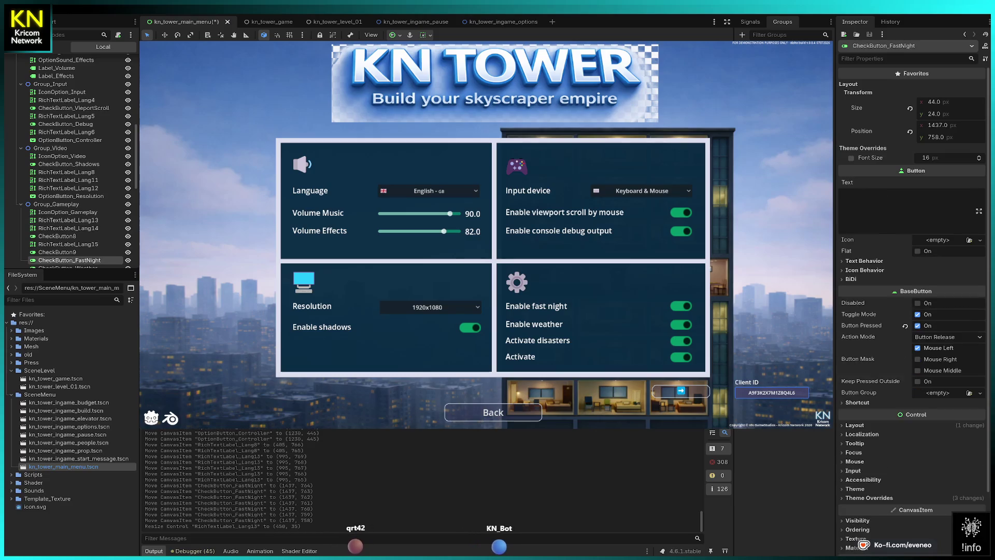
{"action": "left_click", "coordinate": [68, 220]}
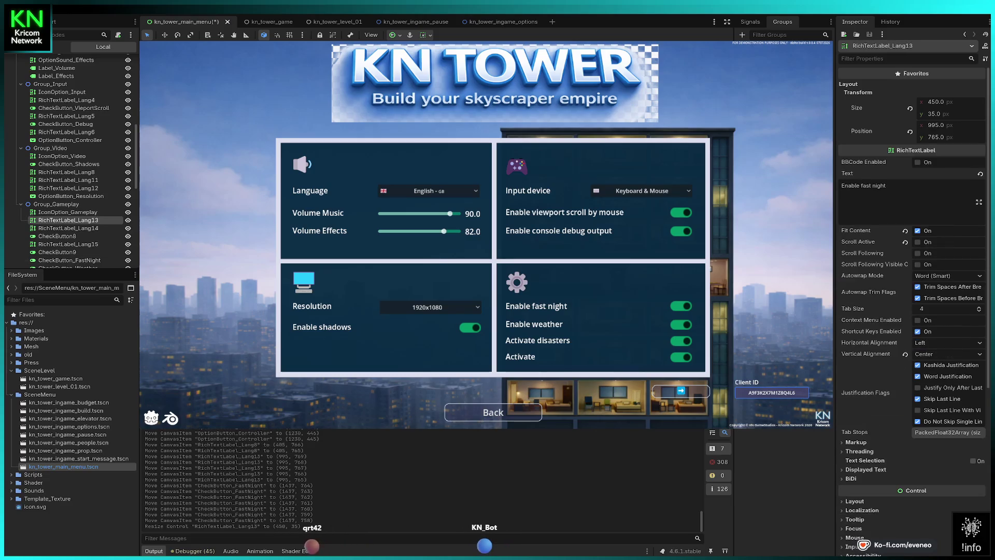
{"action": "left_click", "coordinate": [69, 260]}
{"action": "key", "text": "Down"}
{"action": "key", "text": "Down"}
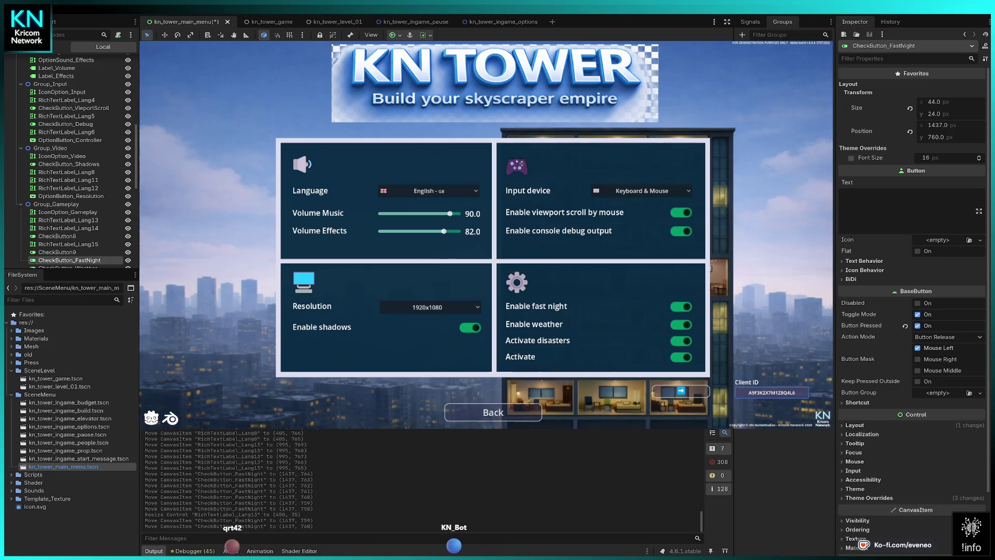
Fine-tune the fast night toggle against its label, settling it at 1437, 760.
{"action": "left_click", "coordinate": [68, 219]}
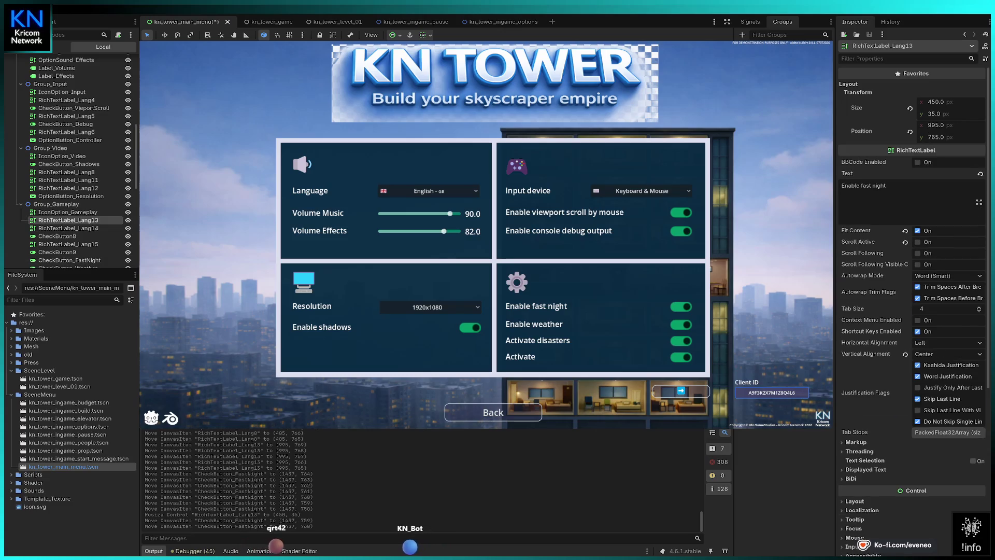
{"action": "left_click", "coordinate": [69, 260]}
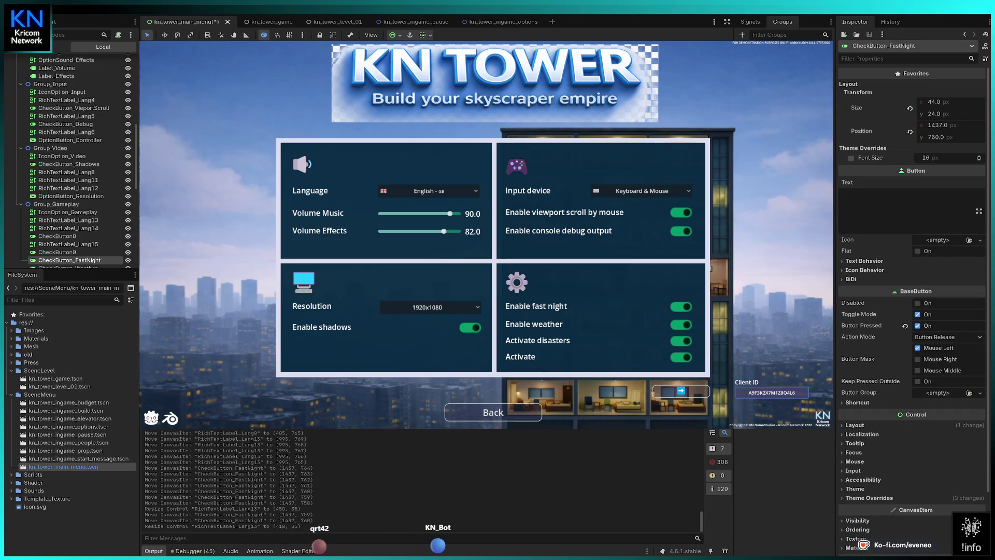
{"action": "left_click", "coordinate": [68, 219]}
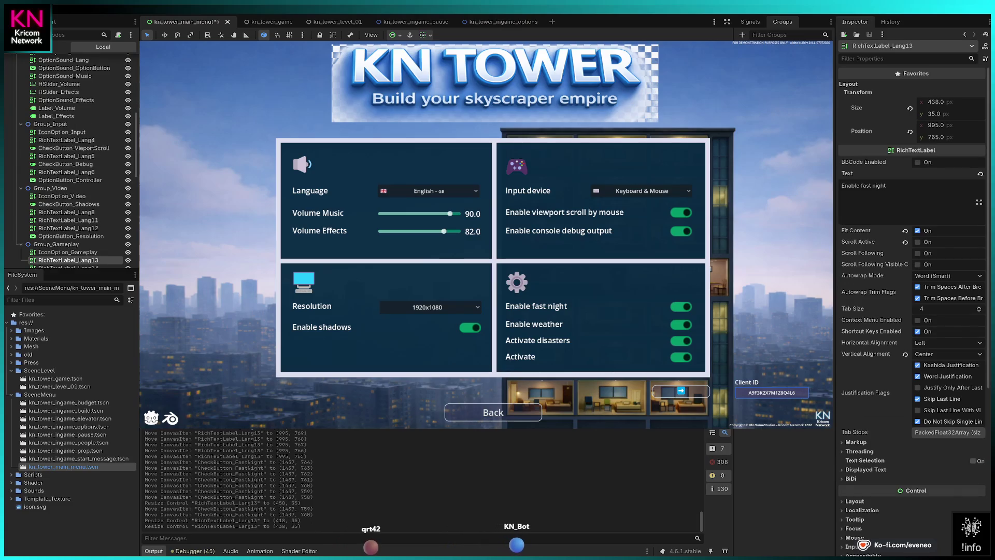
{"action": "left_click", "coordinate": [69, 260]}
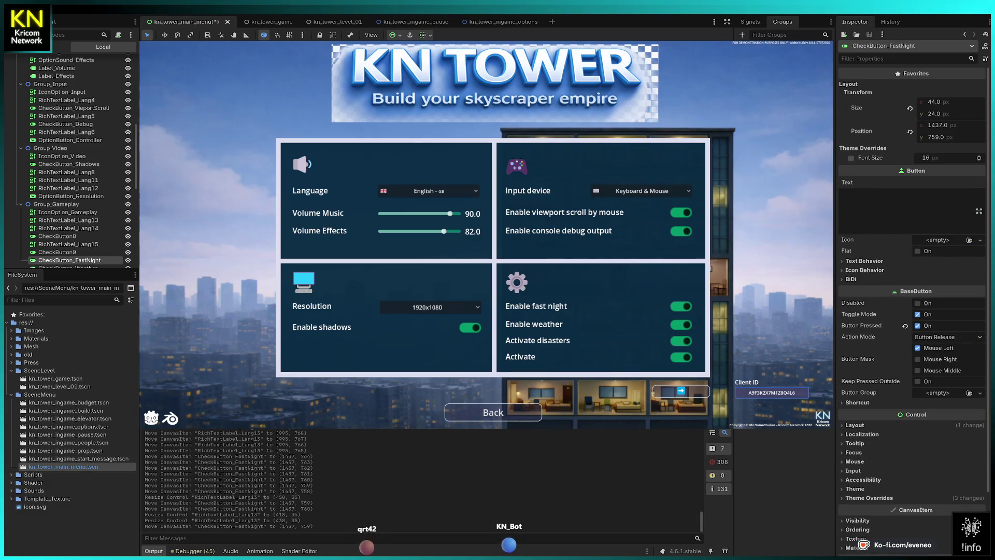
{"action": "left_click", "coordinate": [68, 219]}
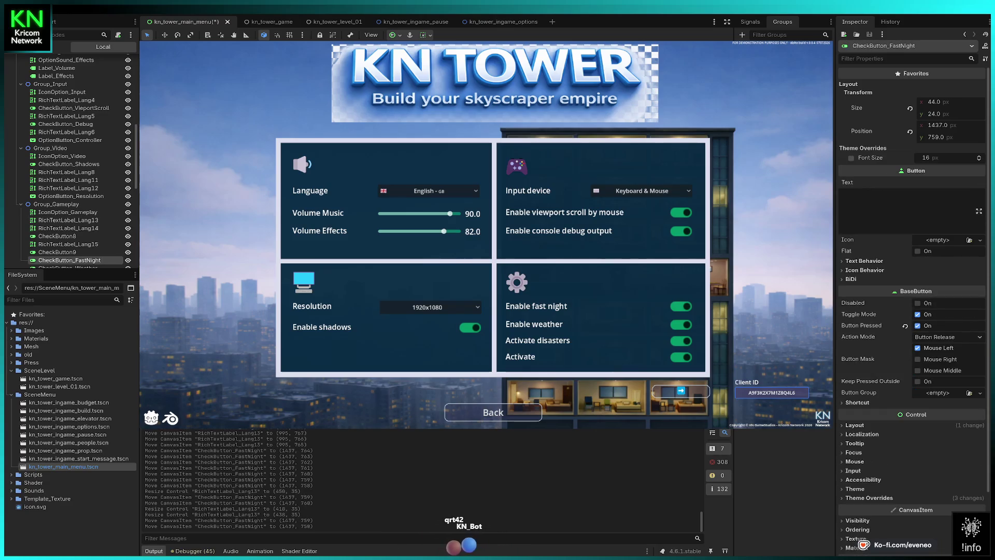
{"action": "left_click", "coordinate": [69, 259]}
{"action": "key", "text": "Down"}
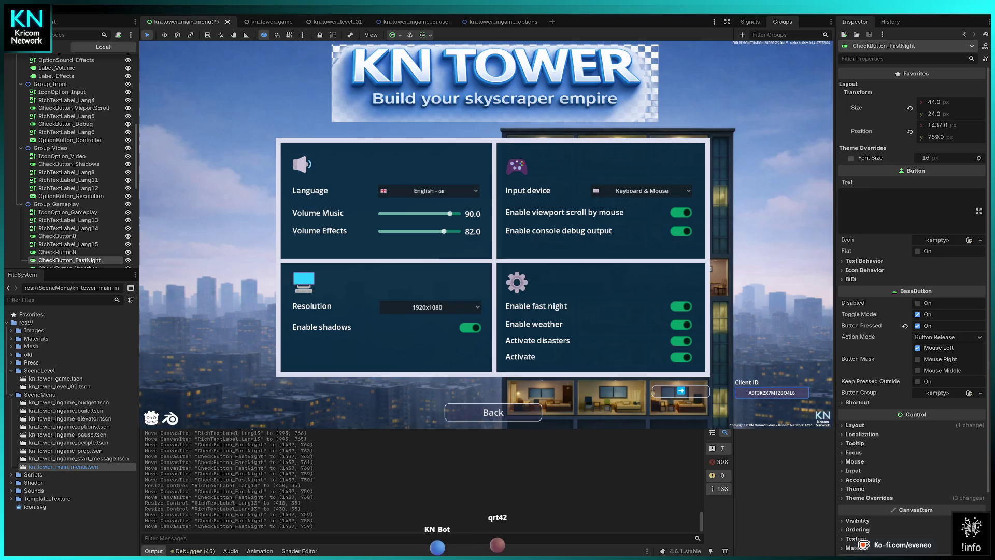
{"action": "key", "text": "Up"}
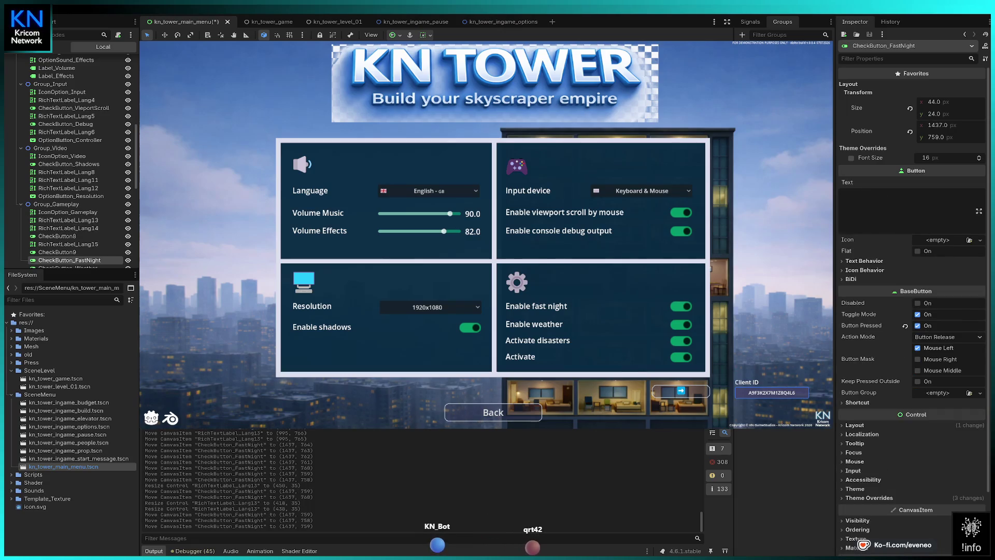
{"action": "key", "text": "Down"}
{"action": "key", "text": "Down"}
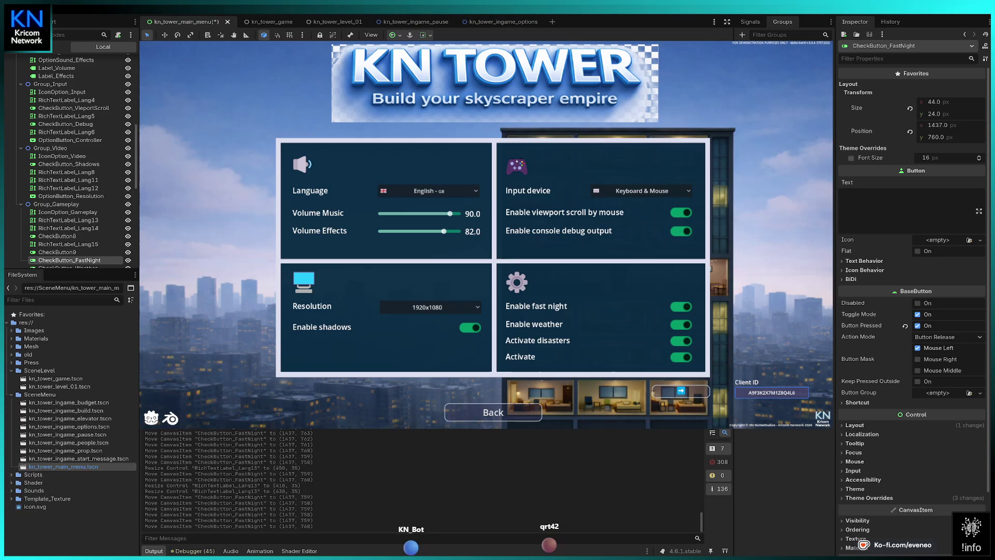
{"action": "left_click", "coordinate": [68, 220]}
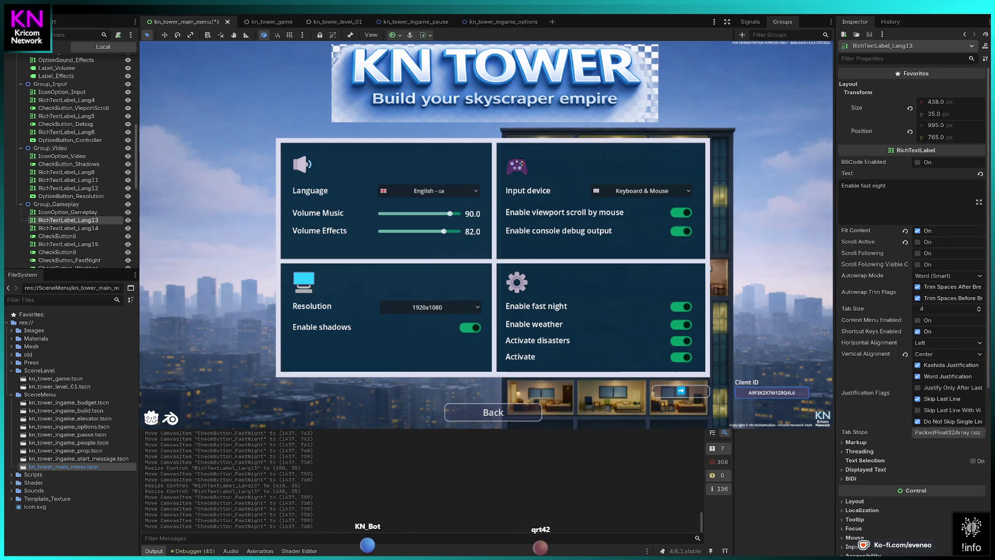
{"action": "left_click", "coordinate": [68, 188]}
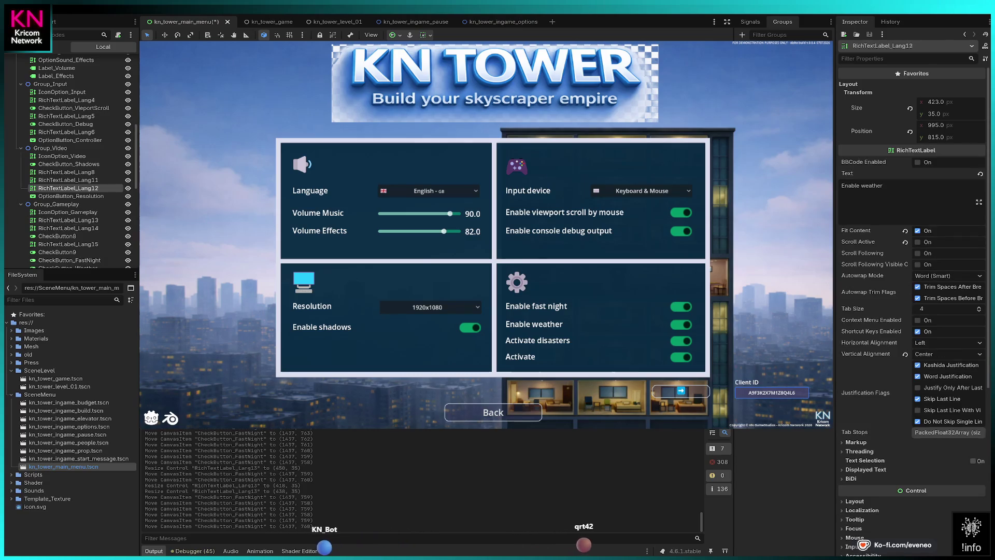
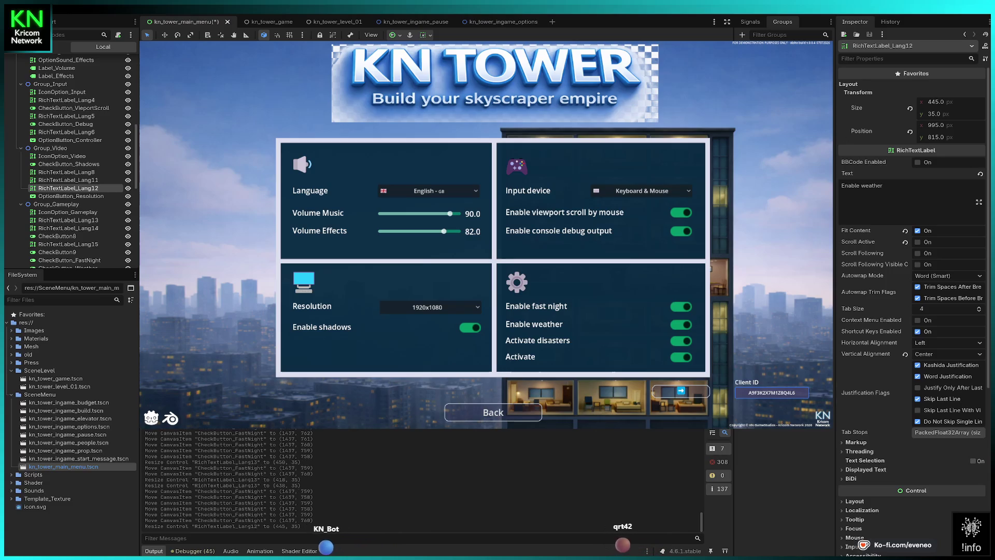
Set the Size x of RichTextLabel_Lang13, Lang15 and Lang14 to 445 px.
{"action": "left_click", "coordinate": [68, 220]}
{"action": "left_click", "coordinate": [936, 102]}
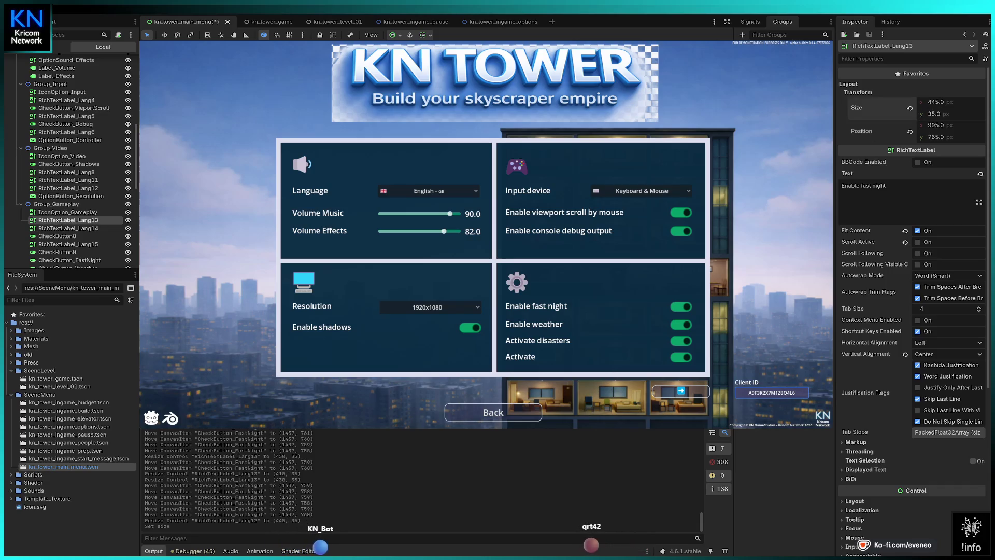
{"action": "left_click", "coordinate": [68, 244]}
{"action": "left_click", "coordinate": [935, 101]}
{"action": "type", "text": "4"}
{"action": "key", "text": "Return"}
{"action": "left_click", "coordinate": [53, 61]}
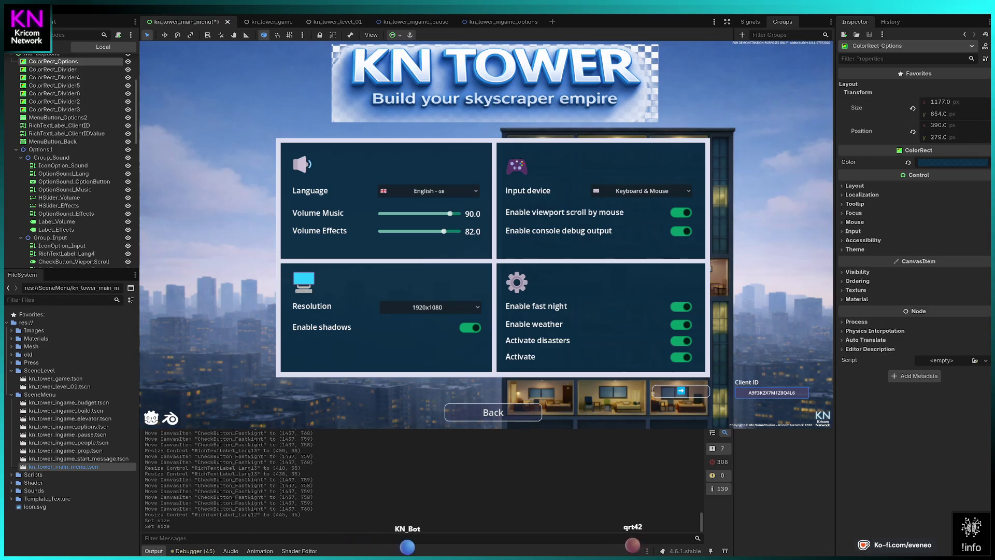
{"action": "left_click", "coordinate": [534, 324]}
{"action": "left_click", "coordinate": [936, 101]}
{"action": "type", "text": "445"}
{"action": "key", "text": "Return"}
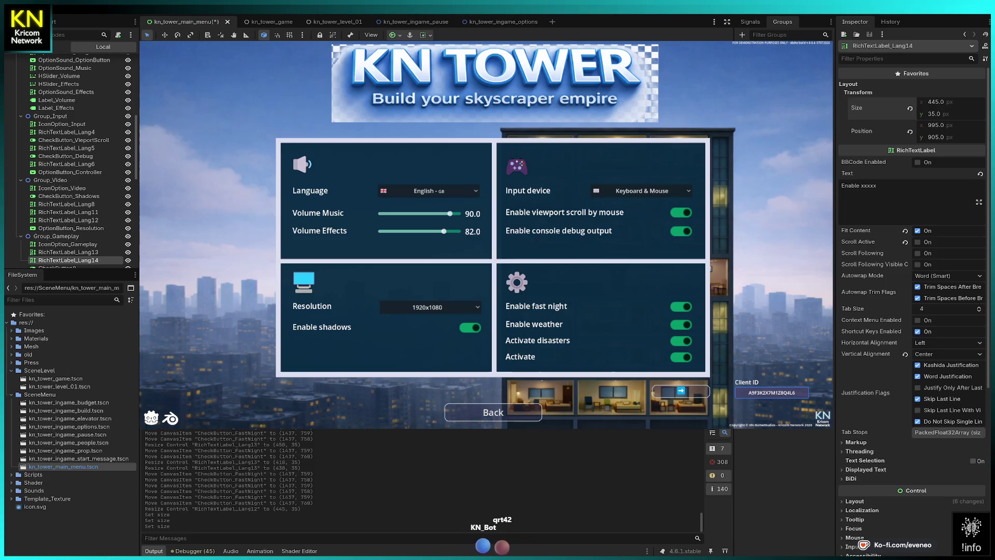
Compare the positions of the fast night, weather and Lang15 labels on the canvas.
{"action": "left_click", "coordinate": [537, 340]}
{"action": "left_click", "coordinate": [534, 324]}
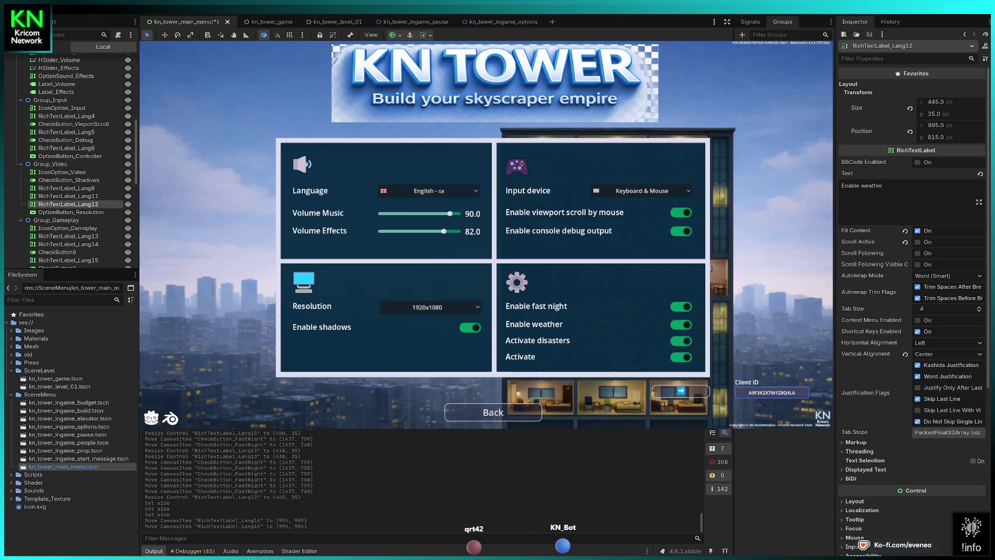
{"action": "left_click", "coordinate": [536, 305]}
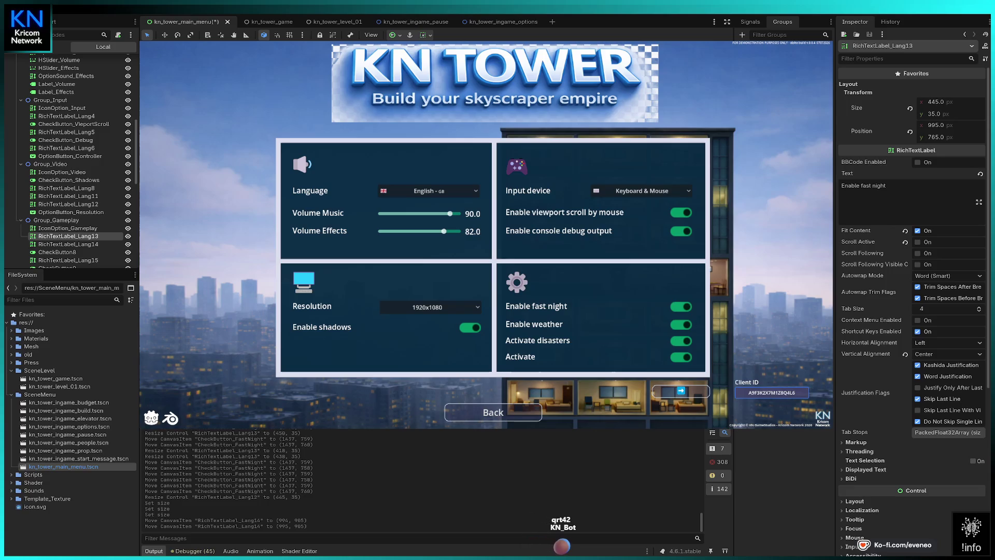
{"action": "left_click", "coordinate": [534, 324]}
{"action": "left_click", "coordinate": [537, 305]}
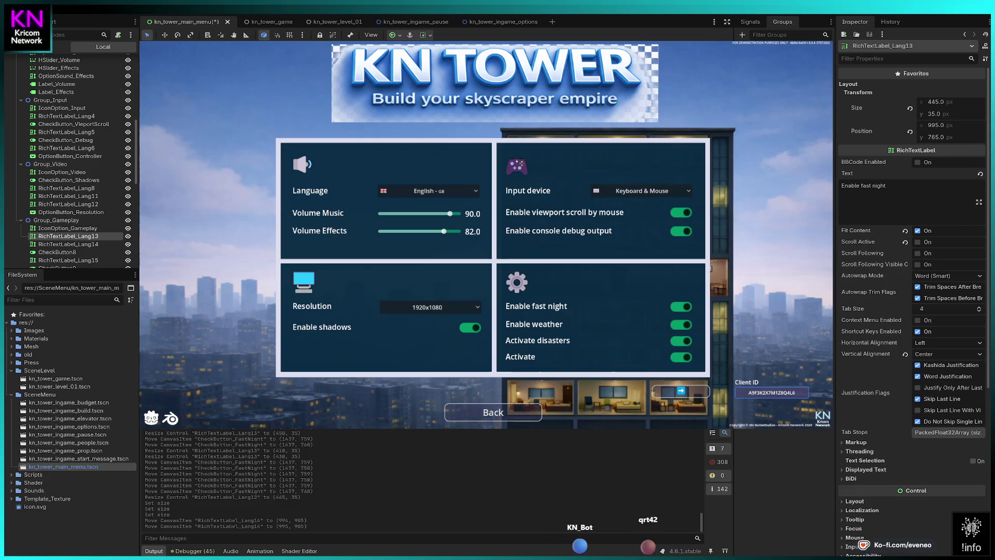
{"action": "left_click", "coordinate": [533, 323]}
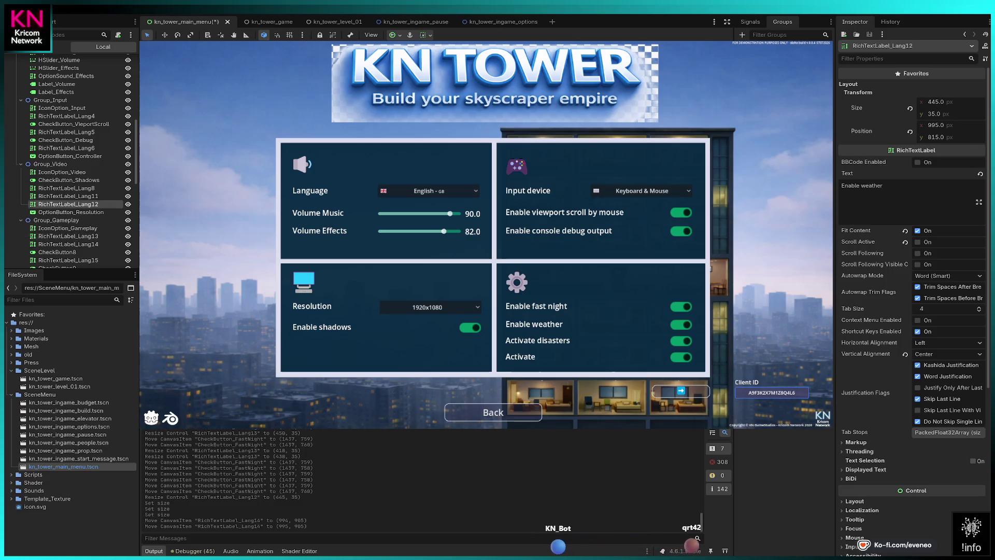
{"action": "left_click", "coordinate": [537, 340]}
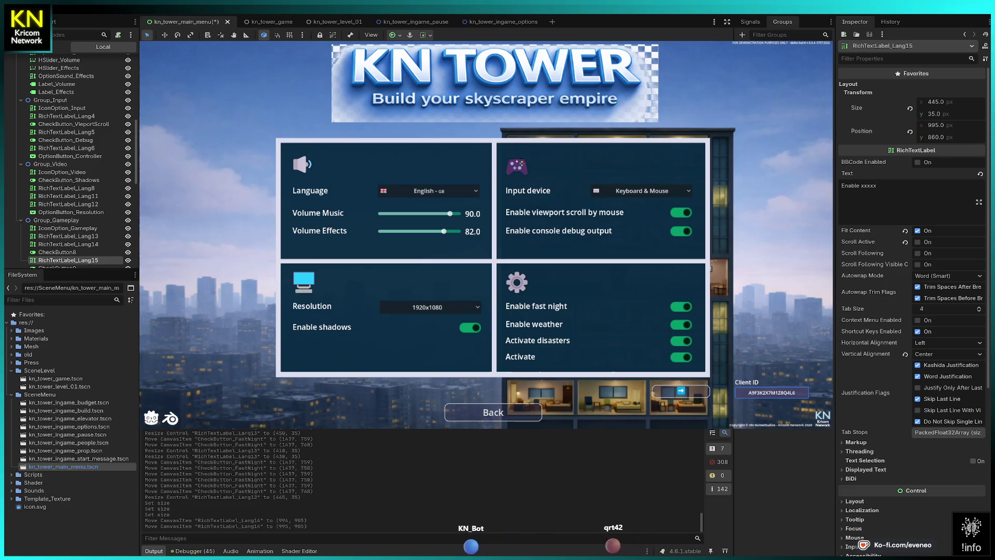
{"action": "left_click", "coordinate": [520, 356]}
{"action": "left_click", "coordinate": [536, 306]}
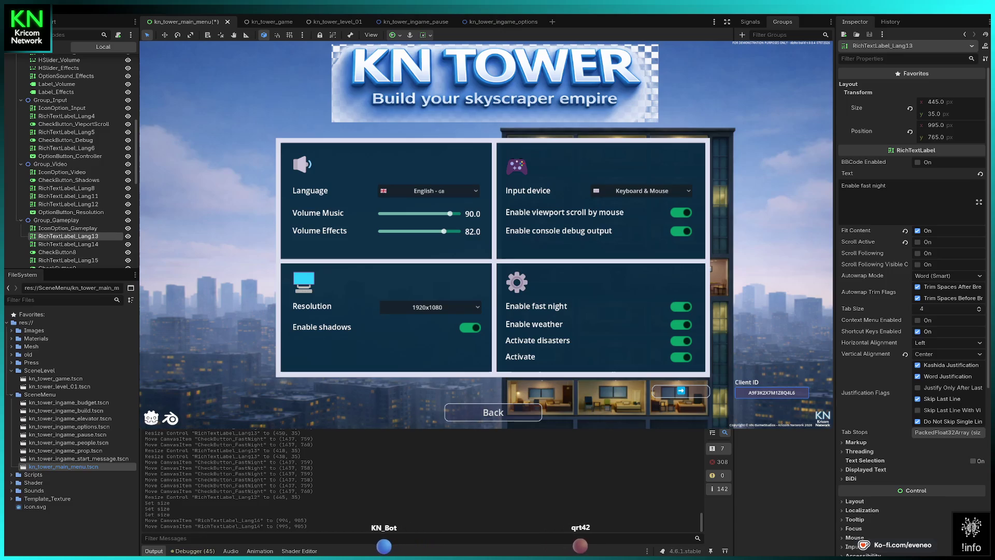
{"action": "left_click", "coordinate": [534, 324]}
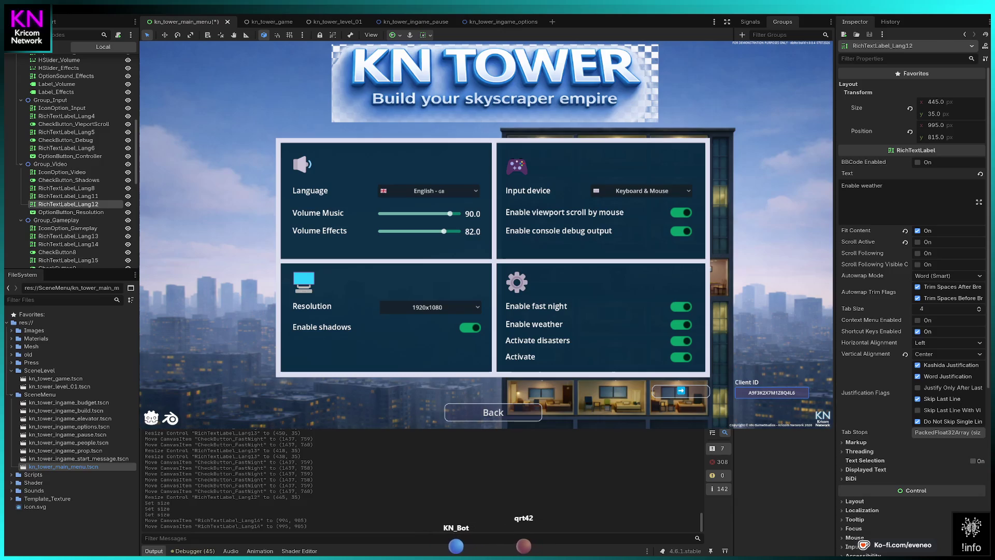
{"action": "left_click", "coordinate": [68, 260]}
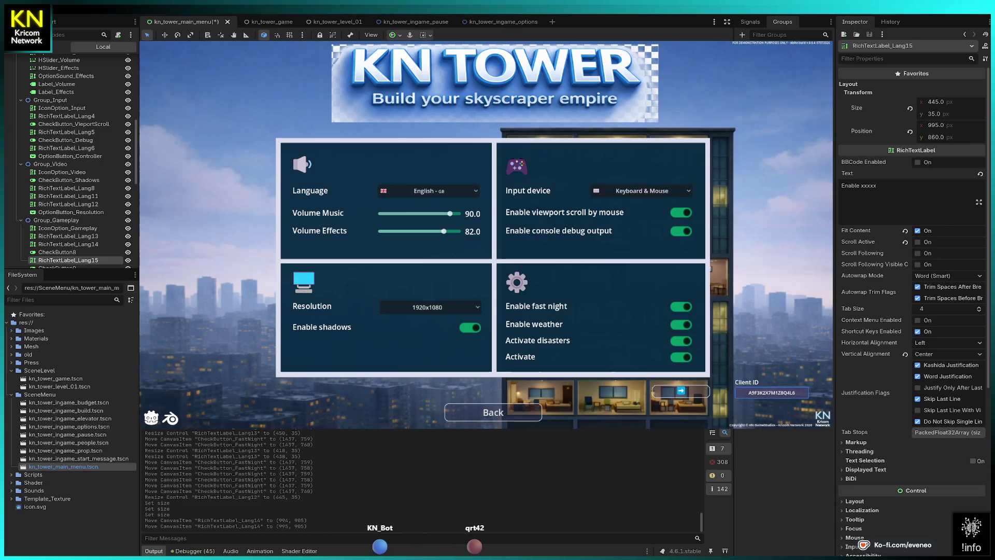
{"action": "key", "text": "Down"}
{"action": "key", "text": "Down"}
{"action": "key", "text": "Down"}
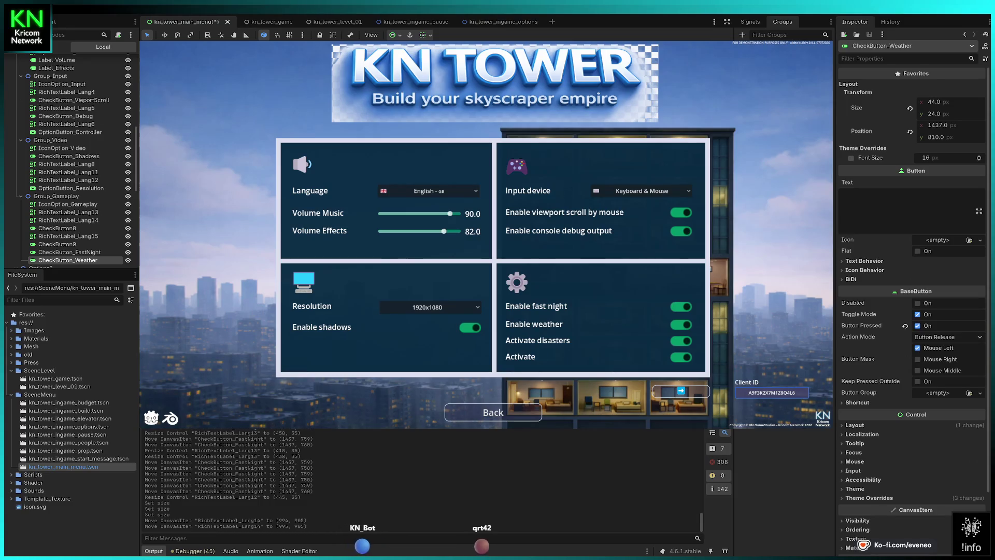
Compare the fast night toggle with its label and adjust the toggle's size.
{"action": "left_click", "coordinate": [69, 252]}
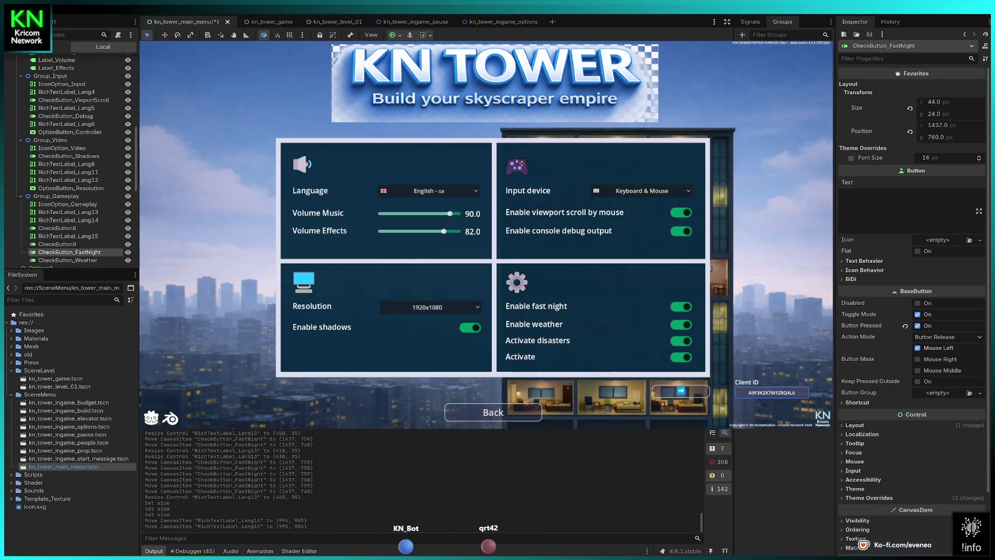
{"action": "left_click", "coordinate": [67, 212]}
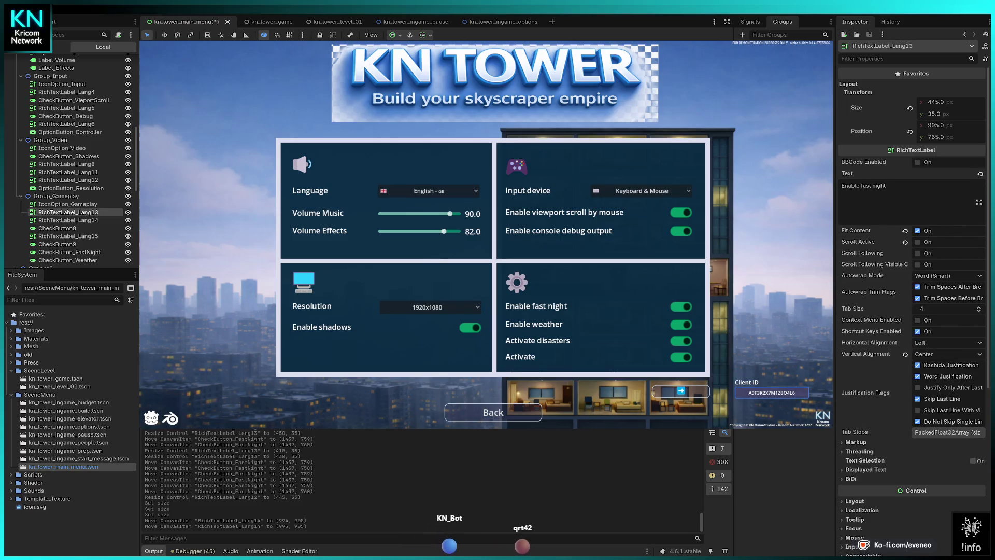
{"action": "left_click", "coordinate": [70, 251]}
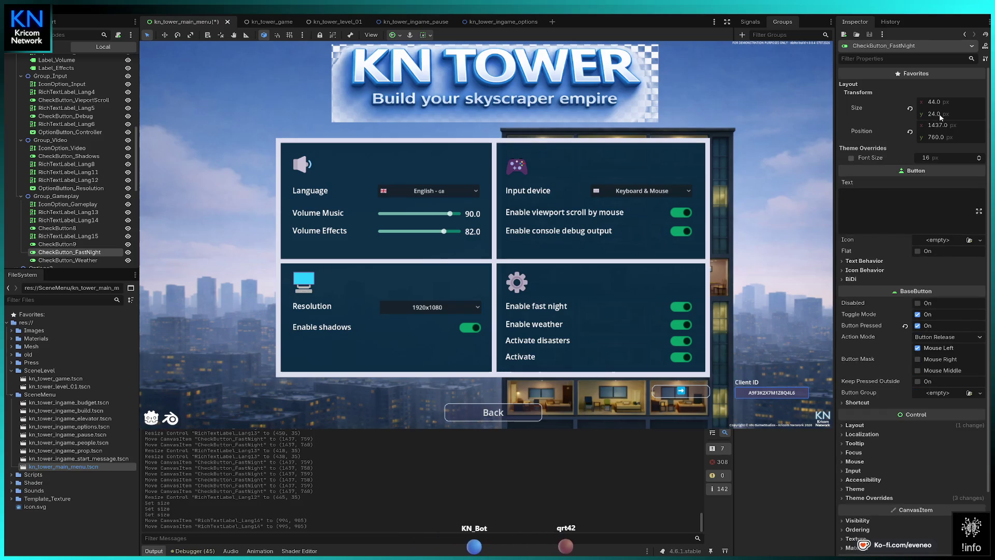
{"action": "left_click_drag", "start_coordinate": [948, 116], "coordinate": [949, 116]}
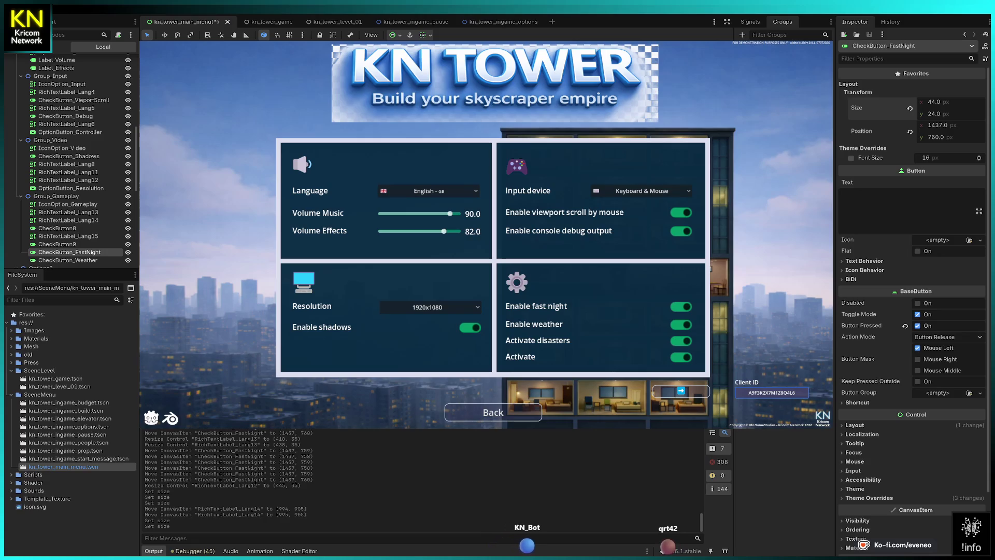
Compare the weather toggle's position against the Enable weather label.
{"action": "left_click", "coordinate": [67, 260]}
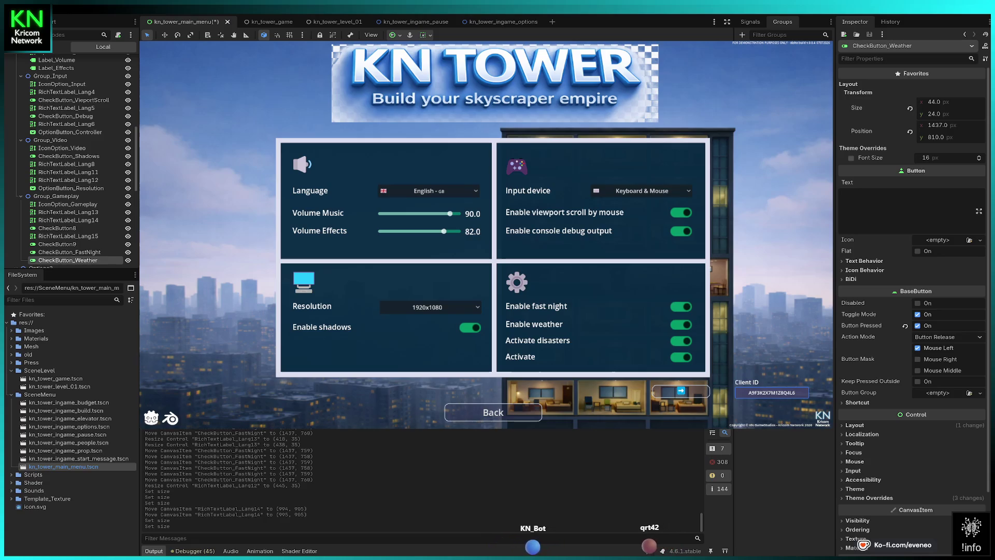
{"action": "left_click", "coordinate": [57, 244]}
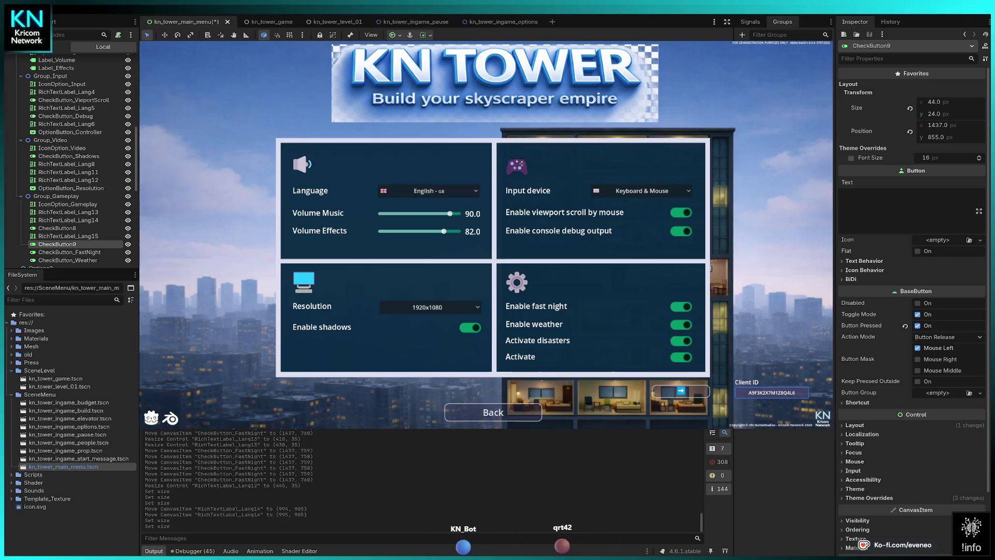
{"action": "left_click", "coordinate": [68, 260]}
{"action": "left_click", "coordinate": [68, 180]}
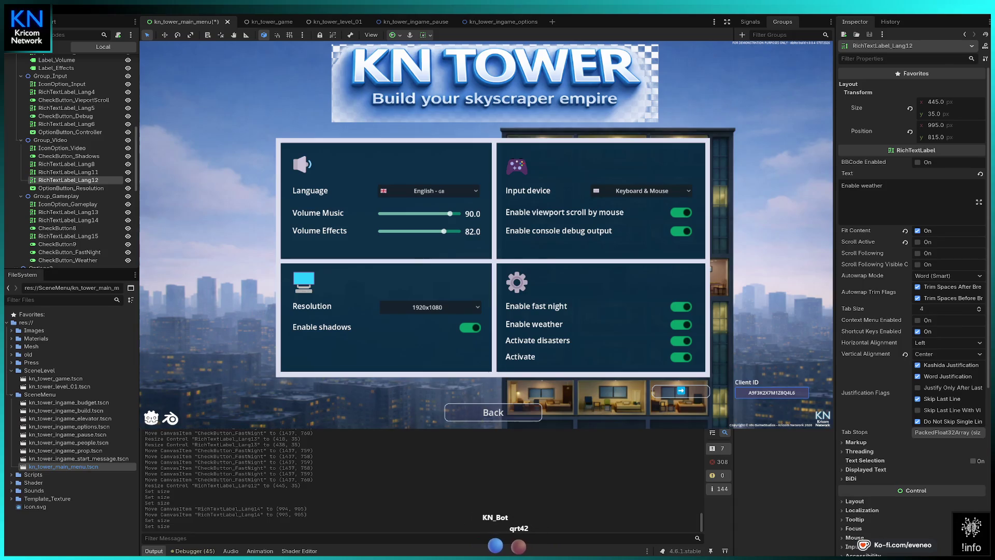
{"action": "left_click", "coordinate": [68, 260]}
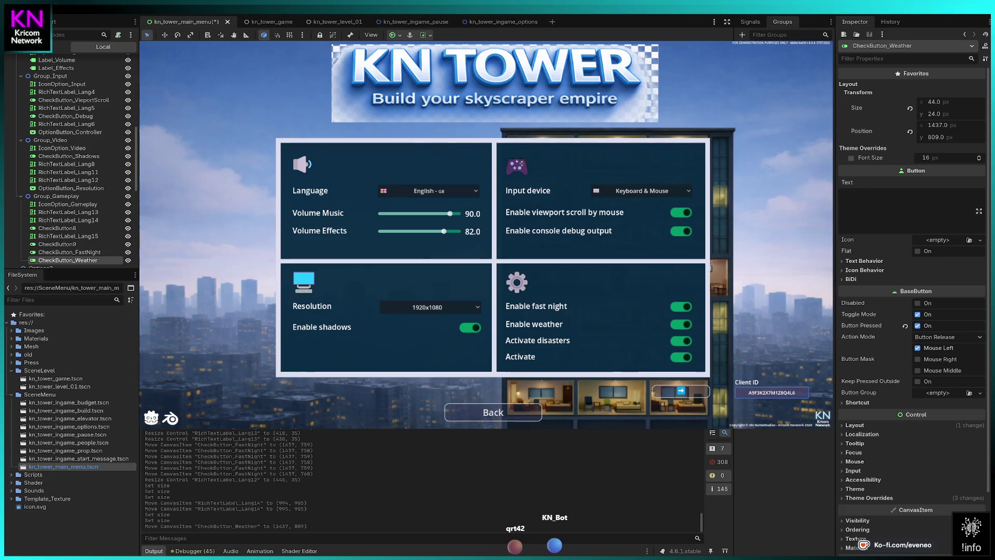
{"action": "left_click", "coordinate": [67, 180]}
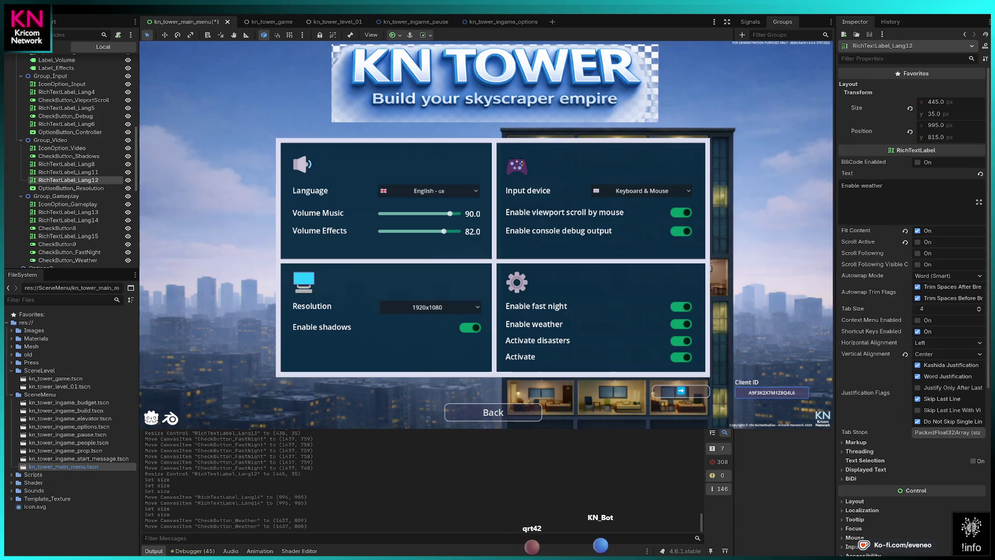
{"action": "left_click", "coordinate": [68, 260]}
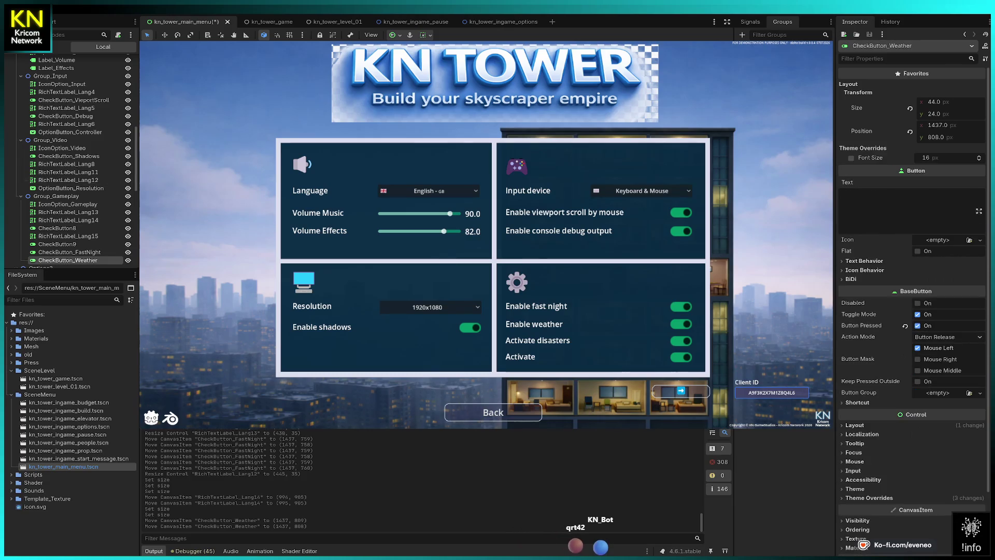
Nudge CheckButton9 and CheckButton8 up one pixel each to line up with their labels.
{"action": "left_click", "coordinate": [57, 244]}
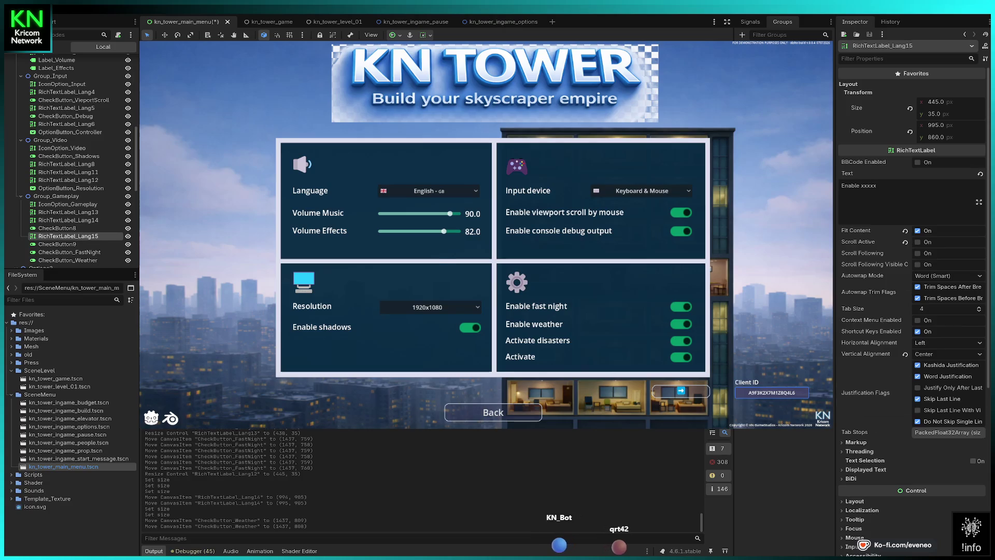
{"action": "key", "text": "Up"}
{"action": "left_click", "coordinate": [57, 228]}
{"action": "key", "text": "Up"}
{"action": "left_click", "coordinate": [67, 220]}
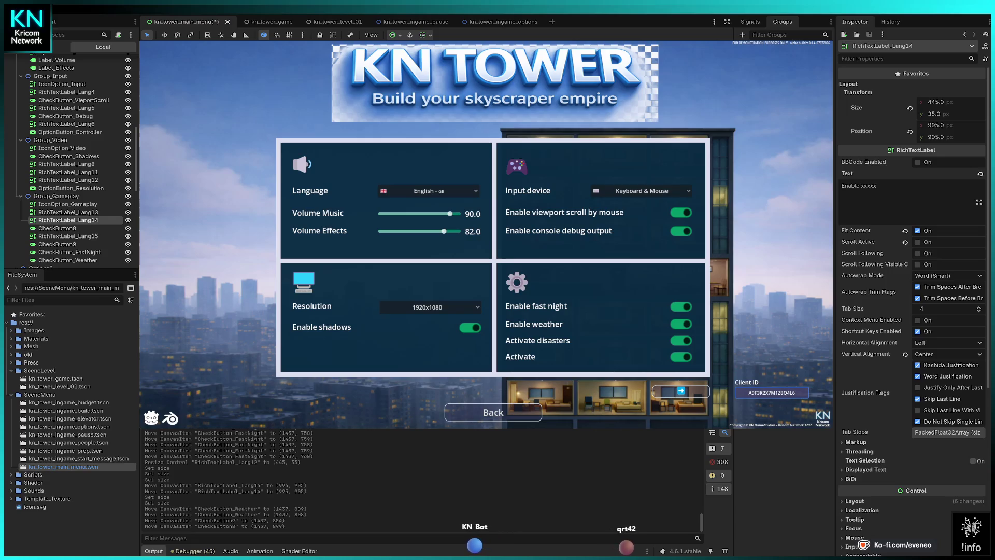
{"action": "scroll", "coordinate": [17, 147], "scroll_direction": "up", "scroll_amount": 5}
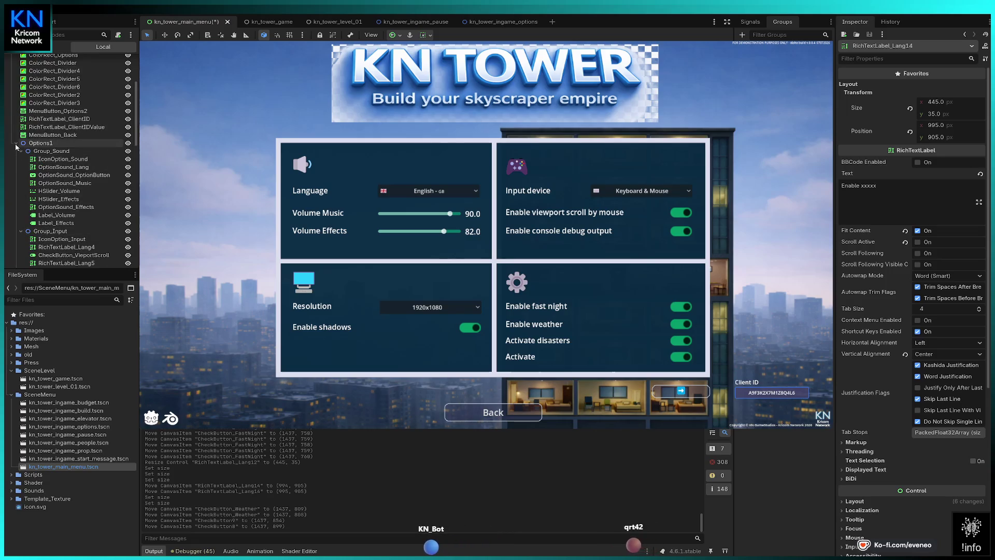
Hide and collapse Options1, show Options2, and select its stream chat label.
{"action": "scroll", "coordinate": [21, 152], "scroll_direction": "up", "scroll_amount": 2}
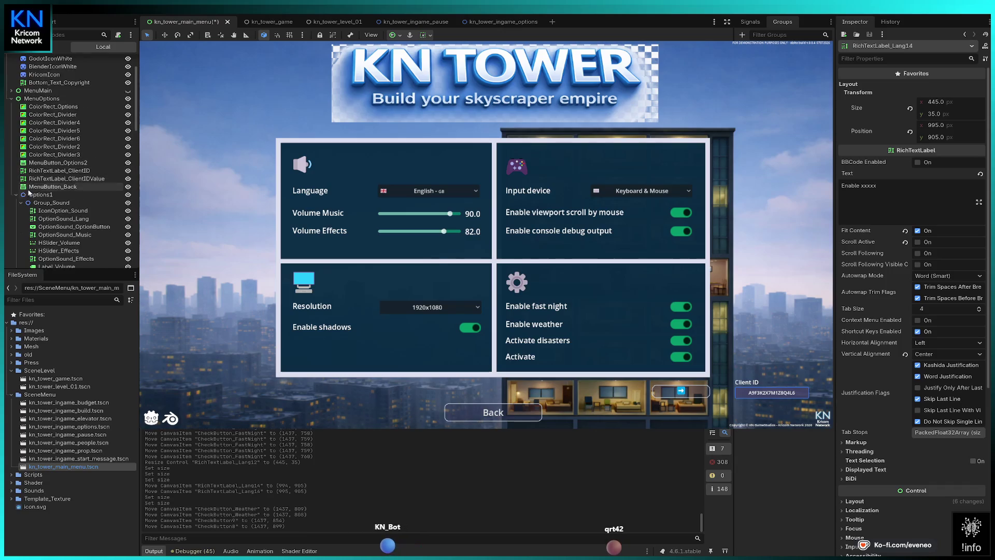
{"action": "left_click", "coordinate": [128, 195]}
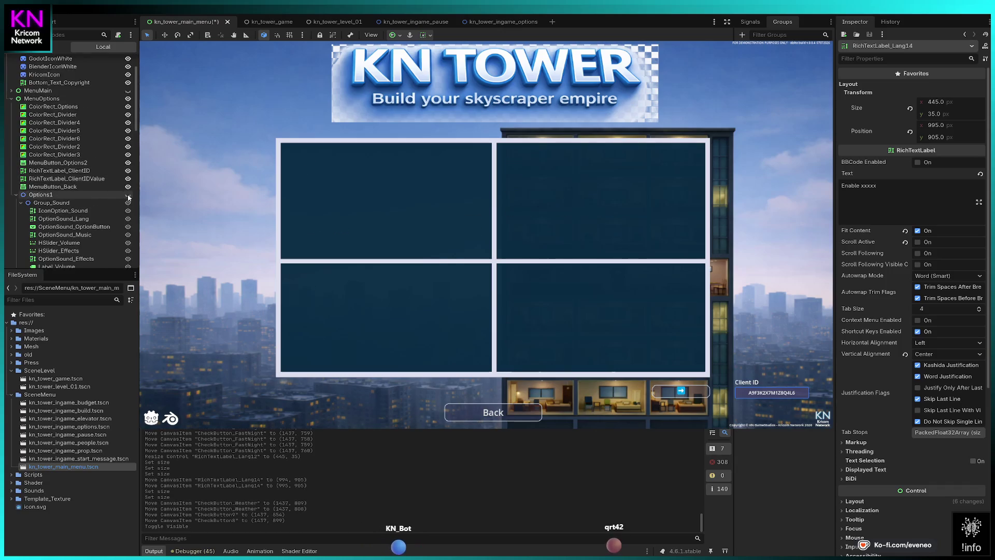
{"action": "left_click", "coordinate": [16, 194]}
{"action": "left_click", "coordinate": [128, 204]}
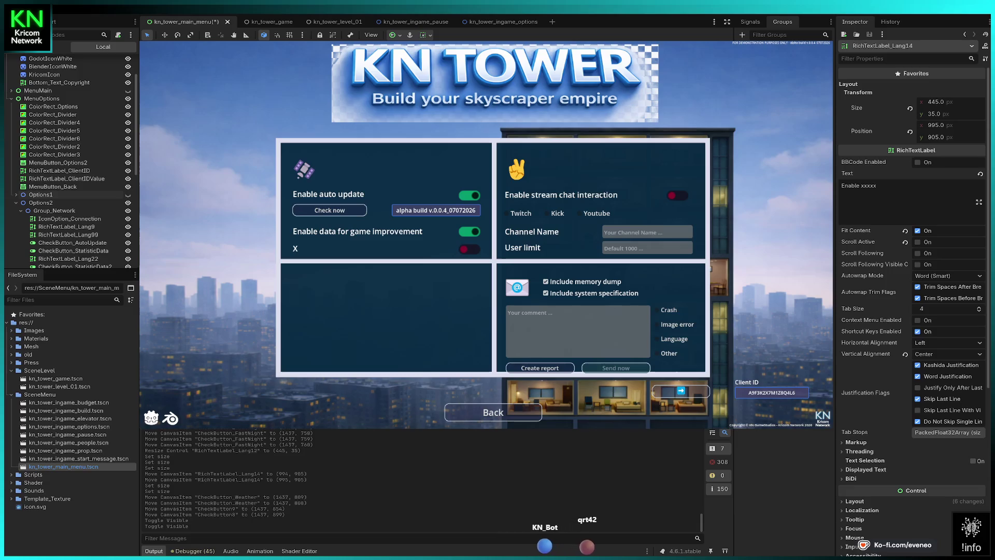
{"action": "left_click", "coordinate": [561, 195]}
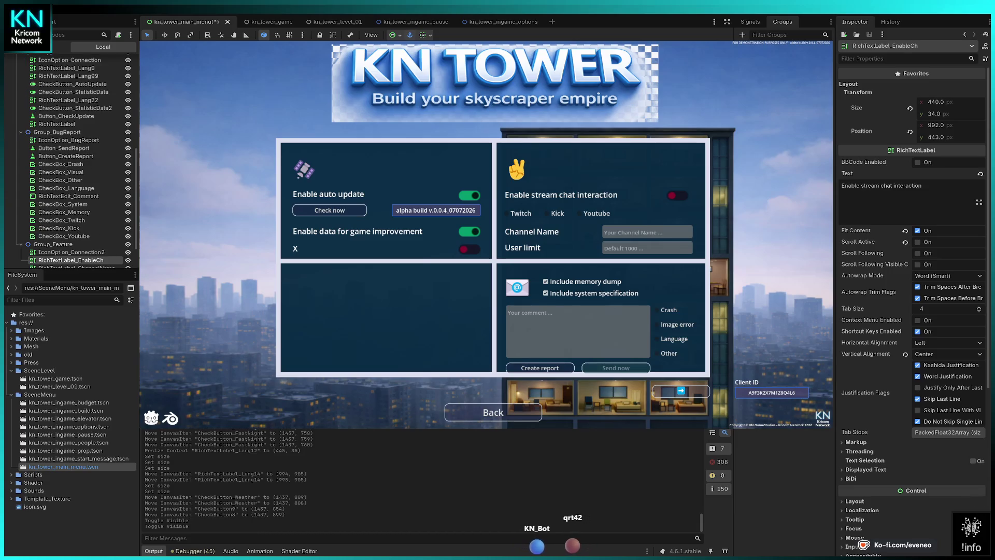
Nudge the stream chat label up and back down, then expand Options1 in the Scene tree.
{"action": "key", "text": "Up"}
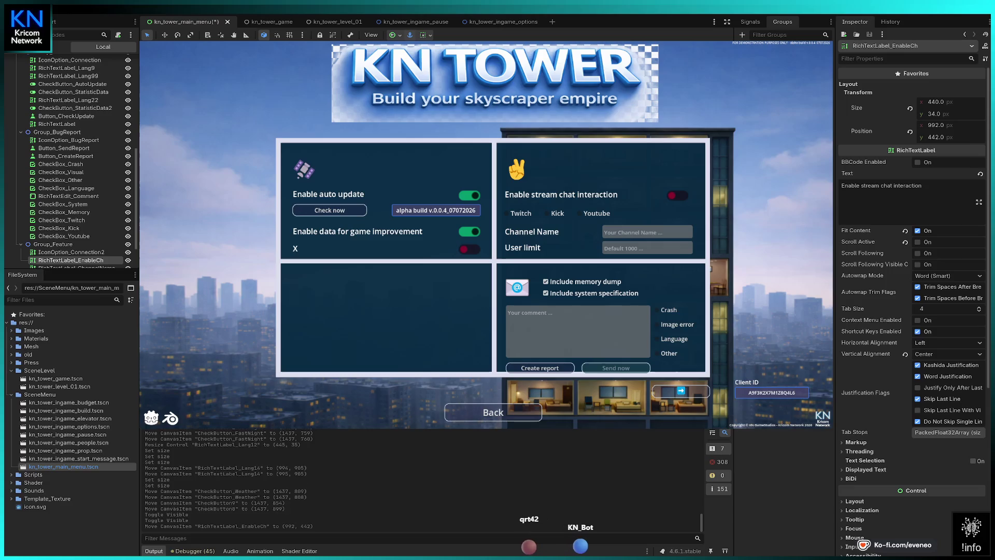
{"action": "key", "text": "Down"}
{"action": "scroll", "coordinate": [91, 244], "scroll_direction": "up", "scroll_amount": 6}
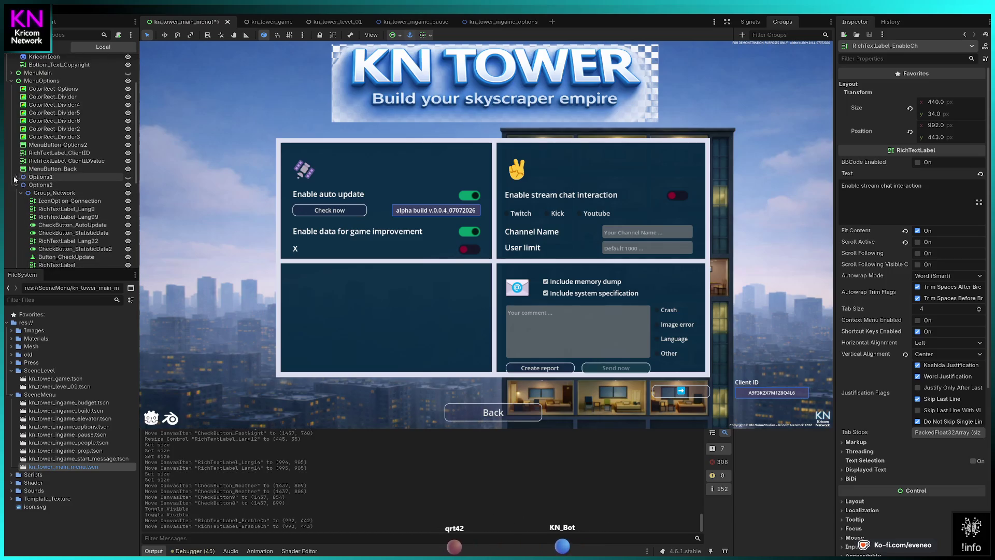
{"action": "left_click", "coordinate": [16, 177]}
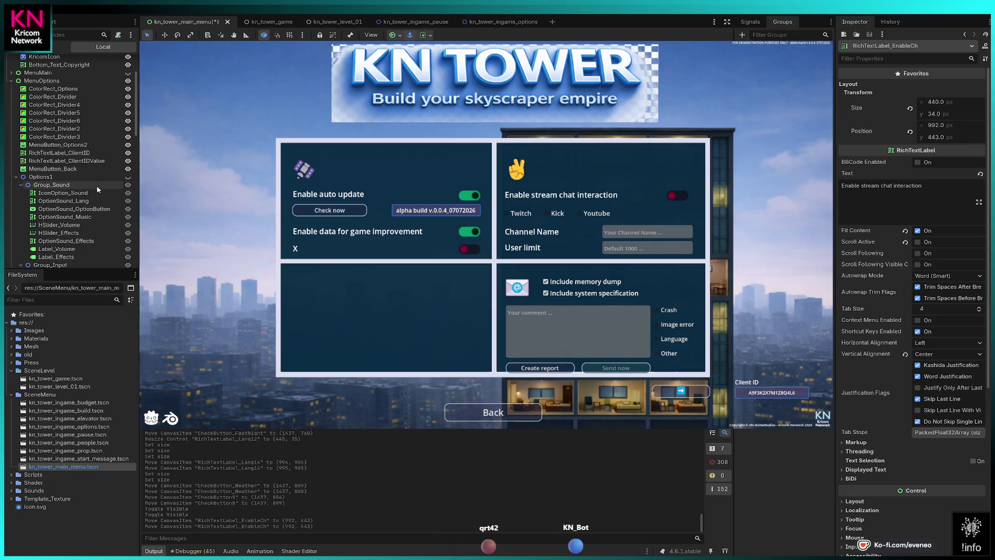
{"action": "scroll", "coordinate": [99, 188], "scroll_direction": "down", "scroll_amount": 6}
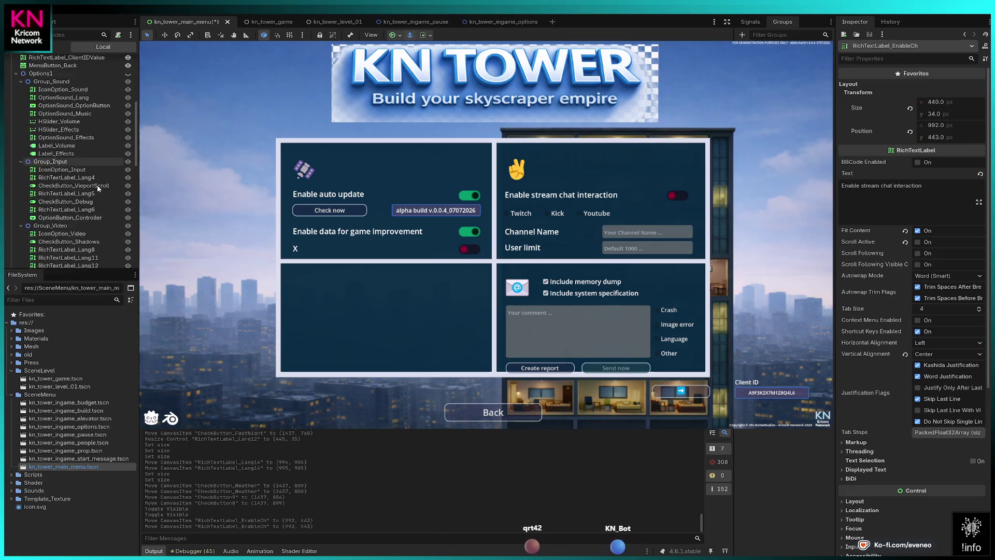
{"action": "scroll", "coordinate": [100, 187], "scroll_direction": "down", "scroll_amount": 1}
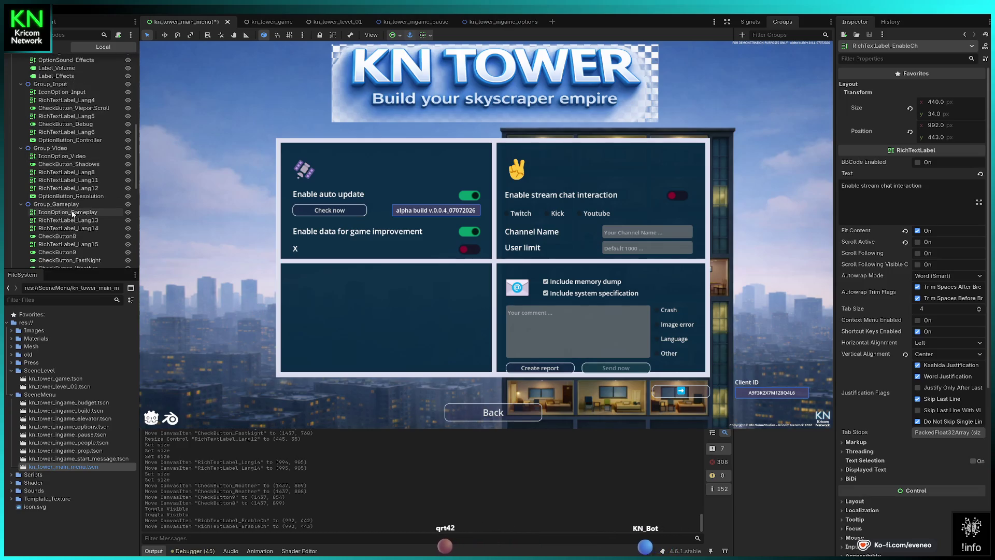
Select IconOption_Gameplay and toggle Options1's visibility on and off to compare alignment.
{"action": "left_click", "coordinate": [72, 213]}
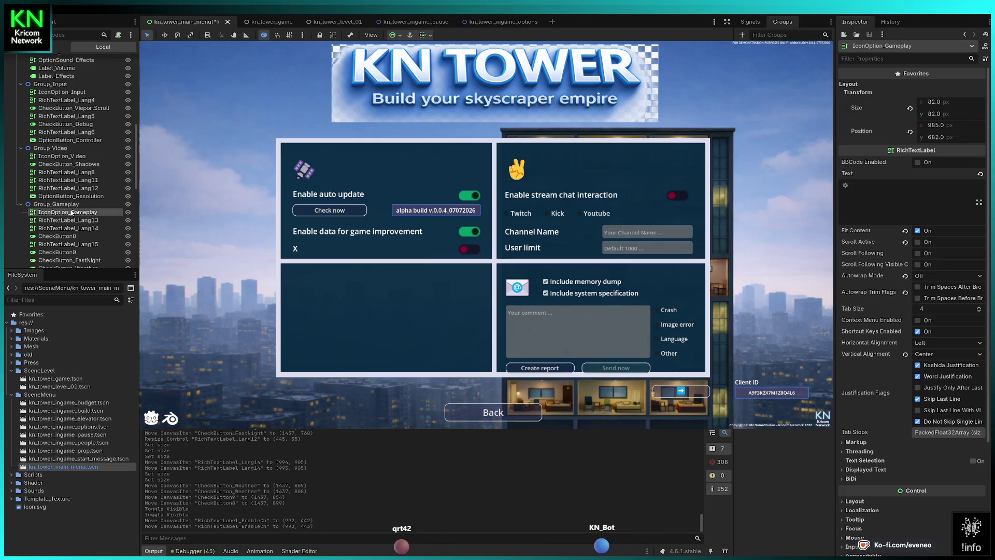
{"action": "scroll", "coordinate": [73, 207], "scroll_direction": "up", "scroll_amount": 5}
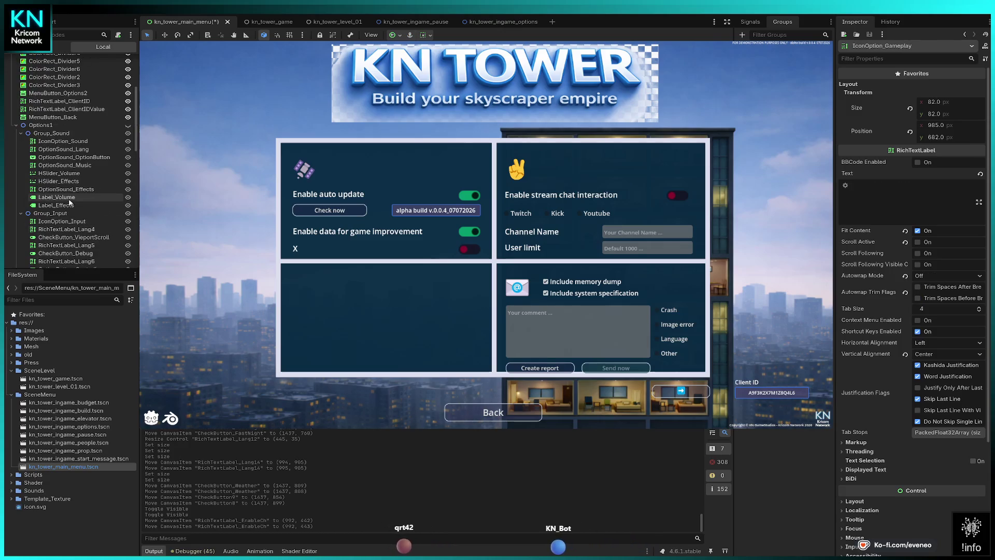
{"action": "left_click", "coordinate": [127, 125]}
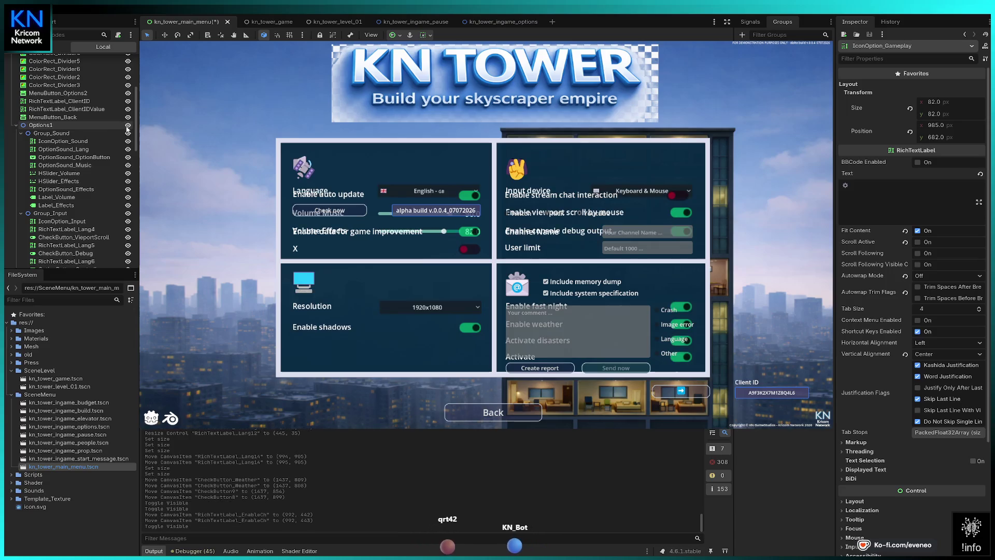
{"action": "left_click", "coordinate": [127, 125]}
{"action": "left_click", "coordinate": [128, 126]}
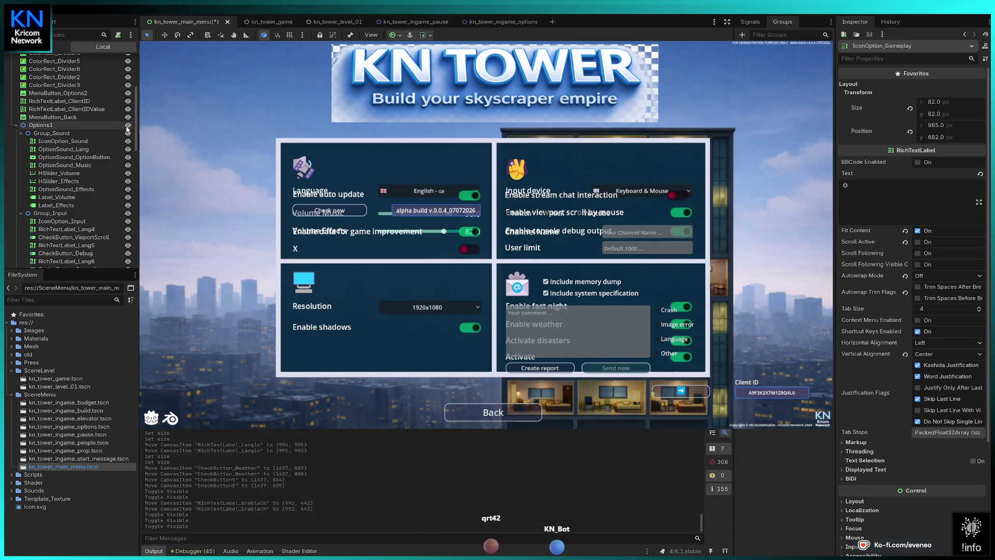
{"action": "left_click", "coordinate": [127, 125]}
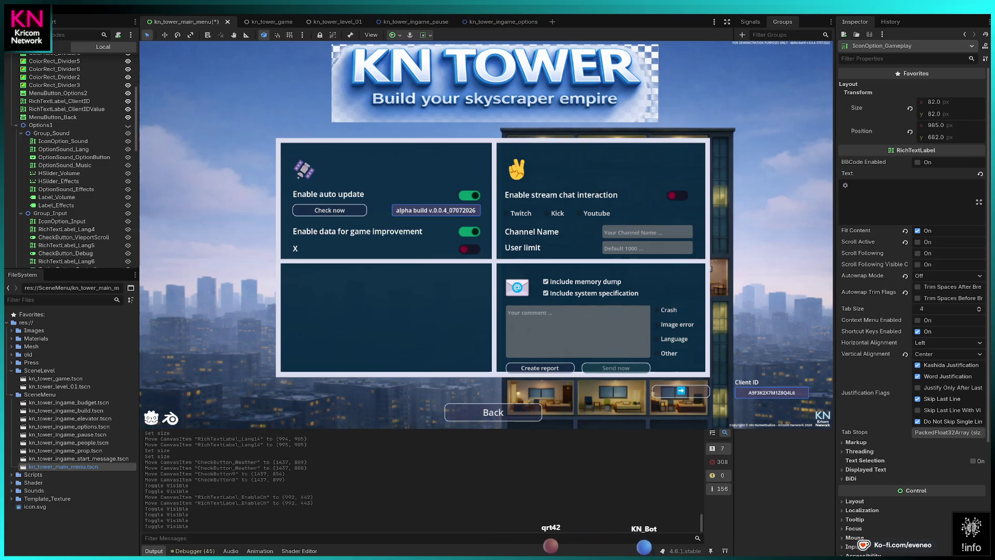
Select IconOption_Connection2, toggle Options1 on and off to compare, then select IconOption_Connection.
{"action": "left_click", "coordinate": [517, 169]}
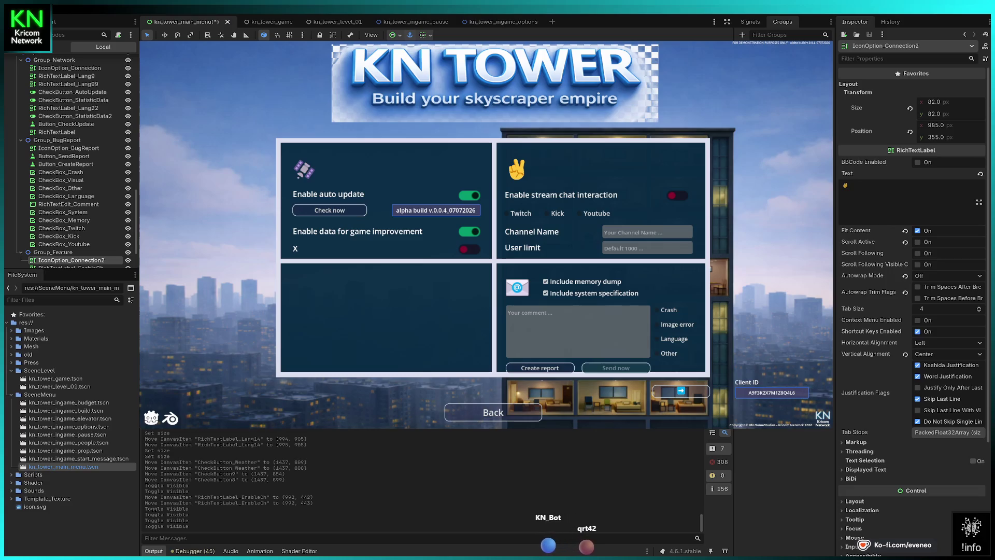
{"action": "scroll", "coordinate": [69, 184], "scroll_direction": "up", "scroll_amount": 2}
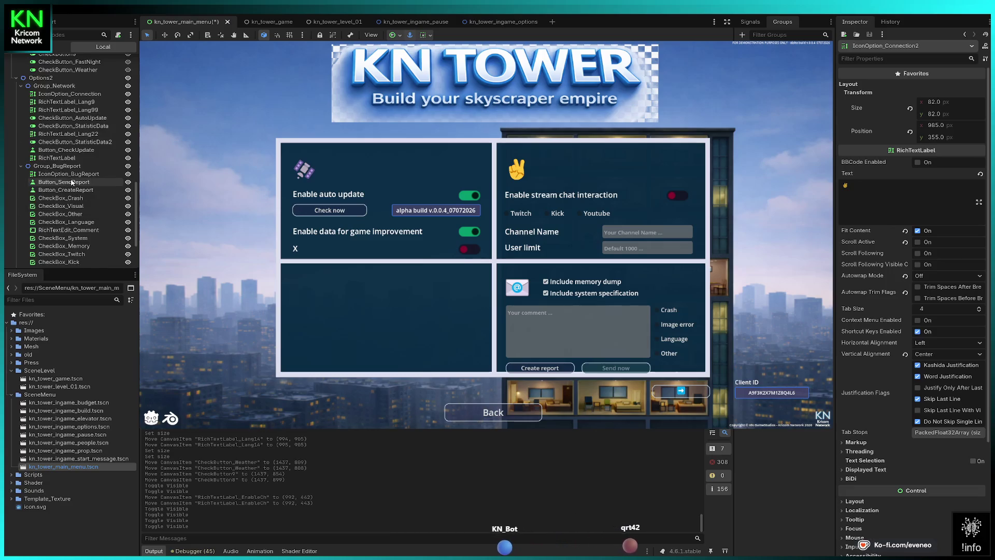
{"action": "scroll", "coordinate": [99, 176], "scroll_direction": "up", "scroll_amount": 5}
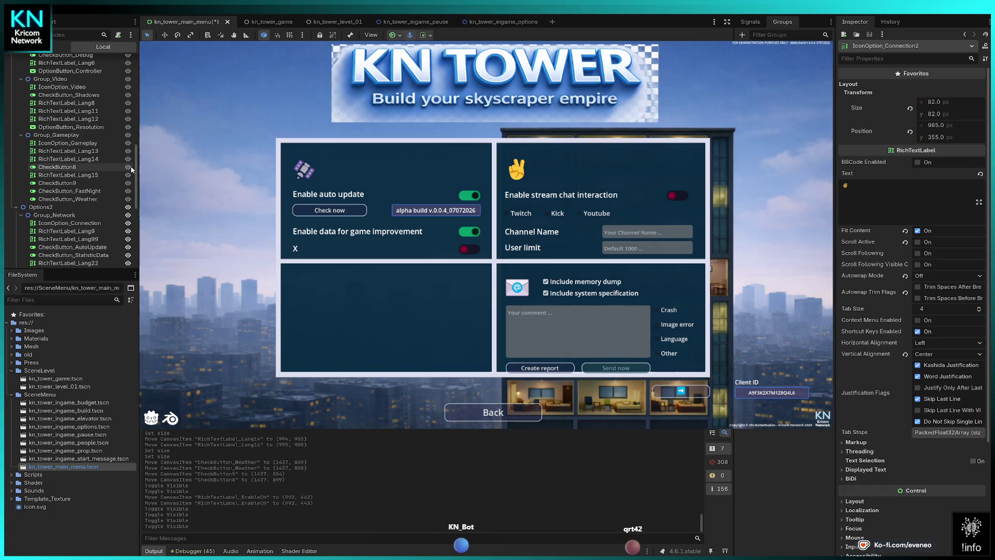
{"action": "scroll", "coordinate": [131, 170], "scroll_direction": "up", "scroll_amount": 10}
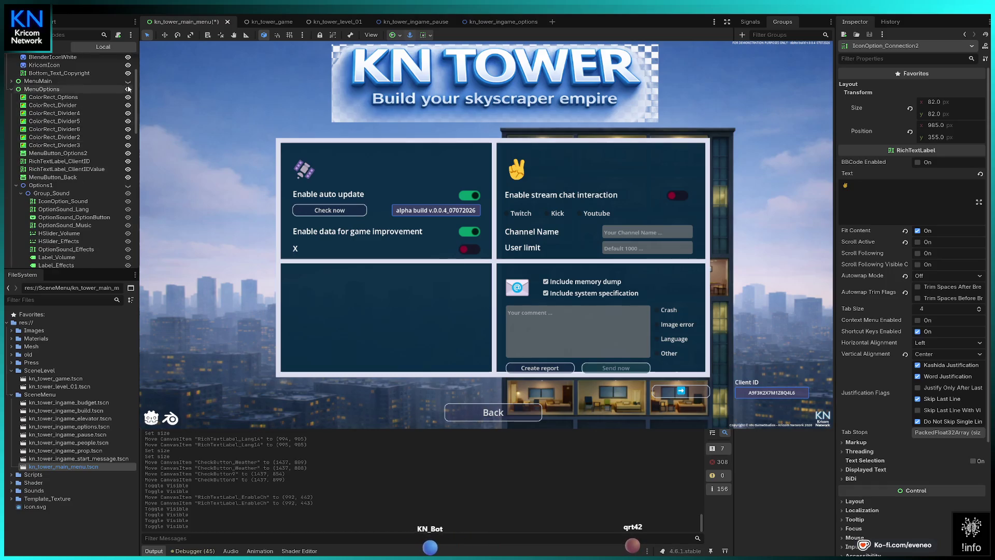
{"action": "left_click", "coordinate": [128, 186]}
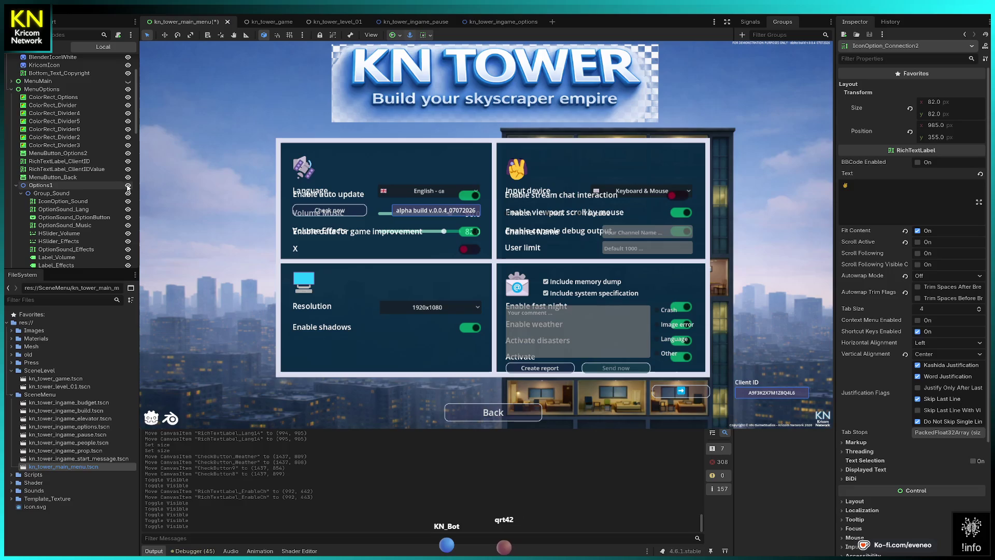
{"action": "left_click", "coordinate": [128, 186]}
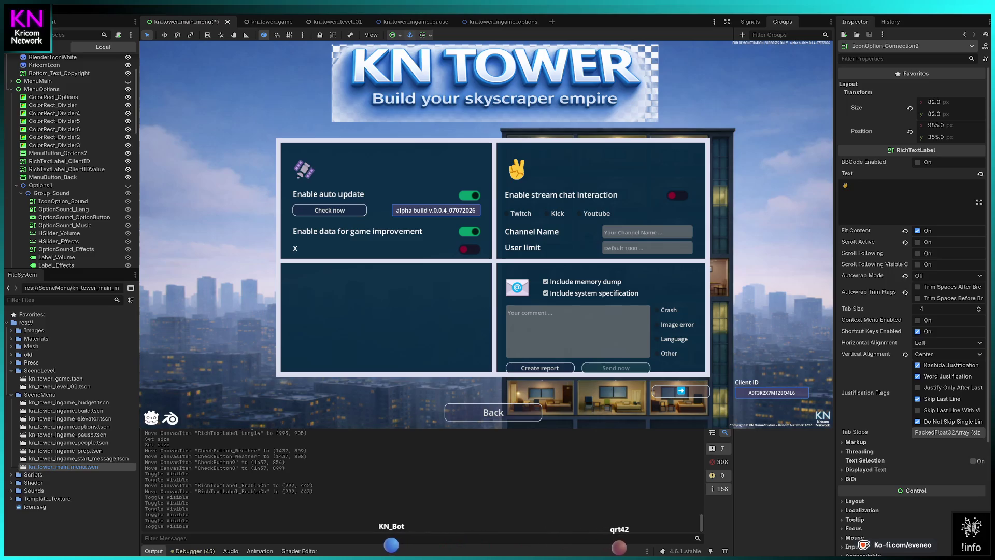
{"action": "left_click", "coordinate": [304, 169]}
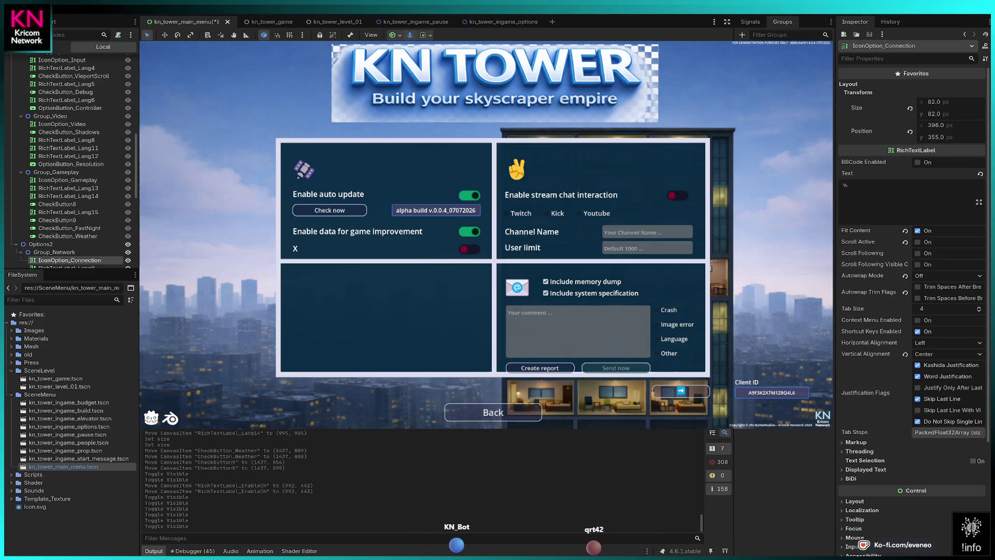
Place the connection icon at 395 × 355 with undo/redo, checking against IconOption_Sound.
{"action": "scroll", "coordinate": [61, 224], "scroll_direction": "up", "scroll_amount": 5}
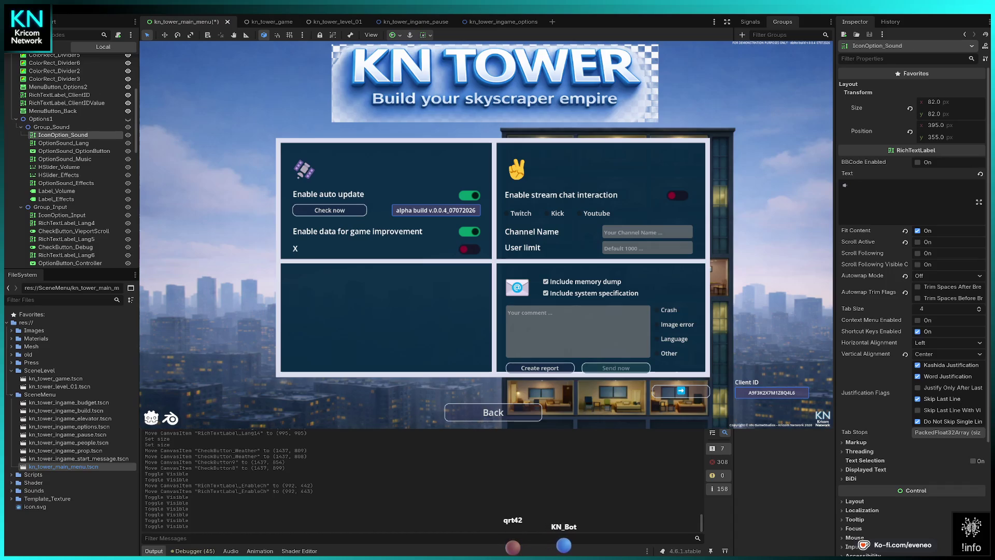
{"action": "key", "text": "ctrl+z"}
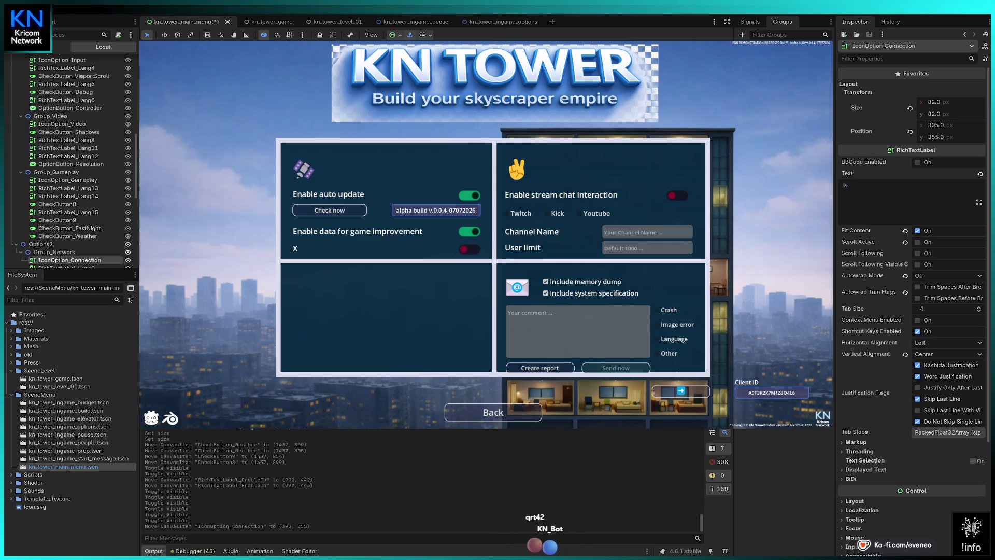
{"action": "scroll", "coordinate": [75, 115], "scroll_direction": "up", "scroll_amount": 5}
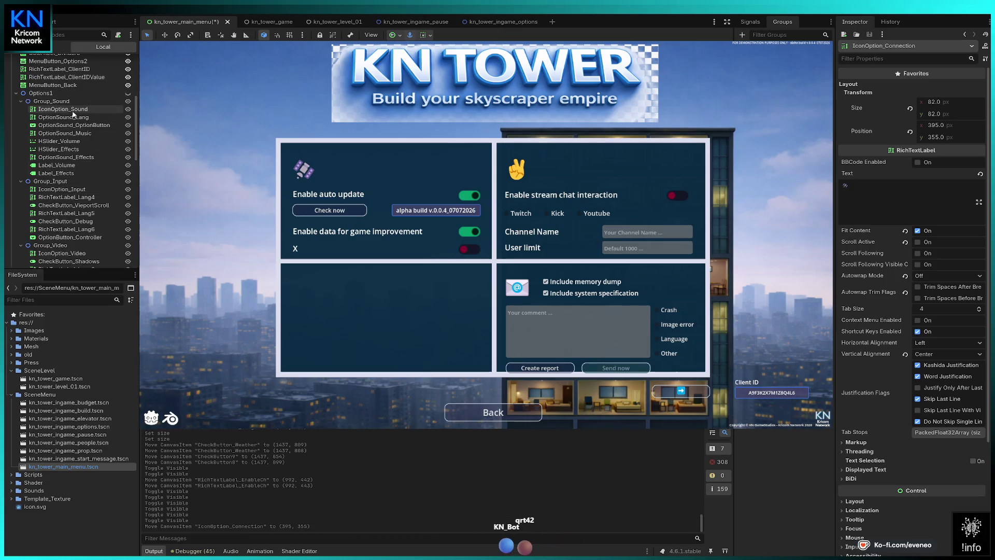
{"action": "left_click", "coordinate": [72, 109]}
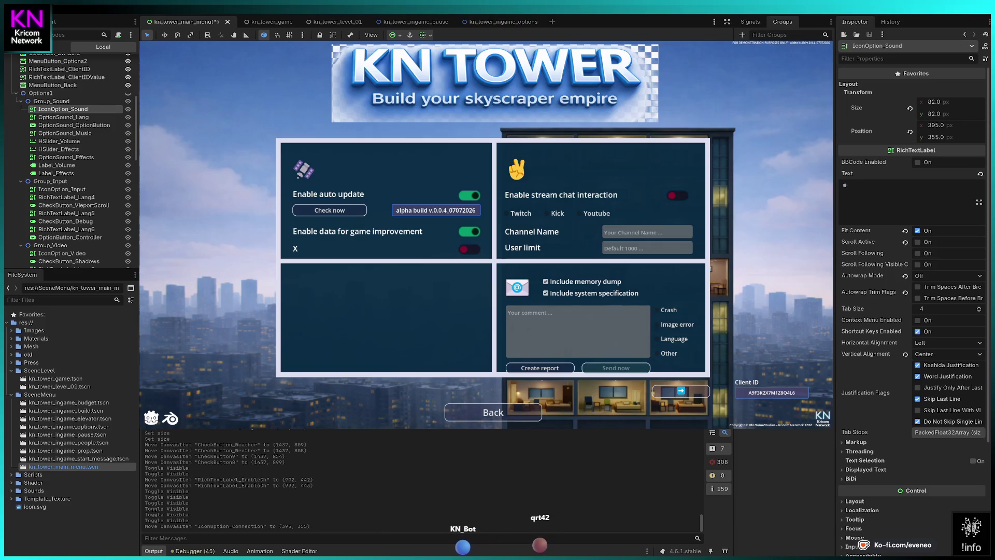
{"action": "key", "text": "ctrl+shift+z"}
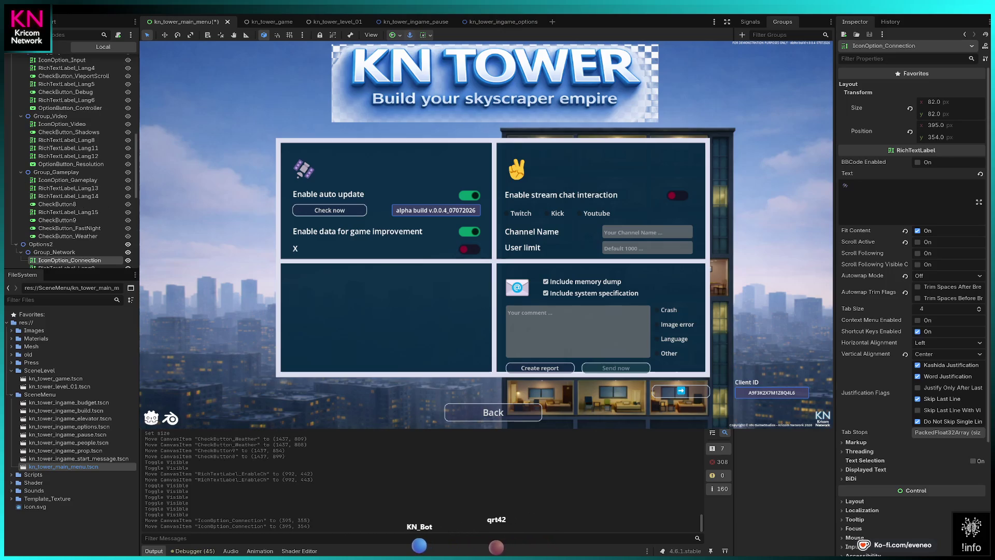
{"action": "key", "text": "ctrl+z"}
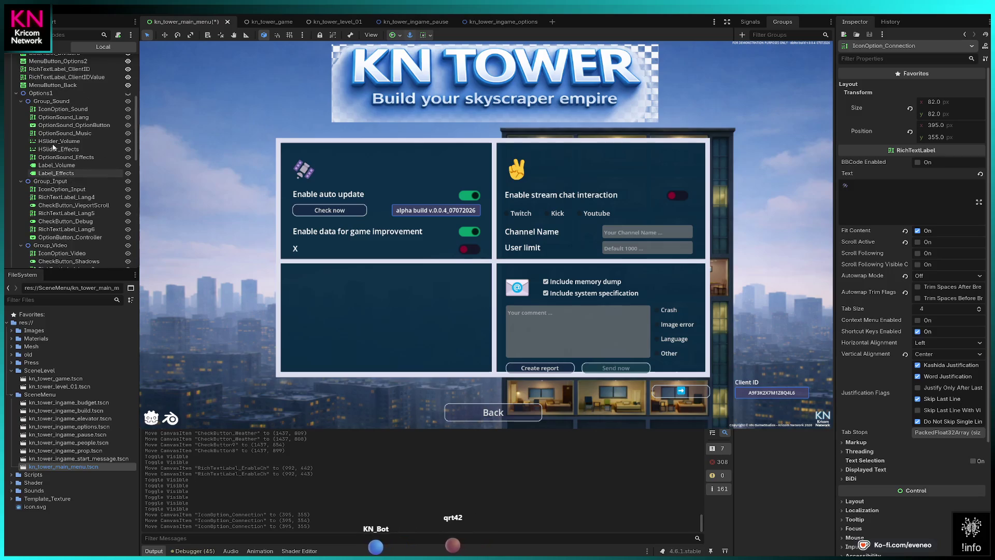
Show Options1 over the second page and select the nine network option controls.
{"action": "scroll", "coordinate": [54, 135], "scroll_direction": "down", "scroll_amount": 5}
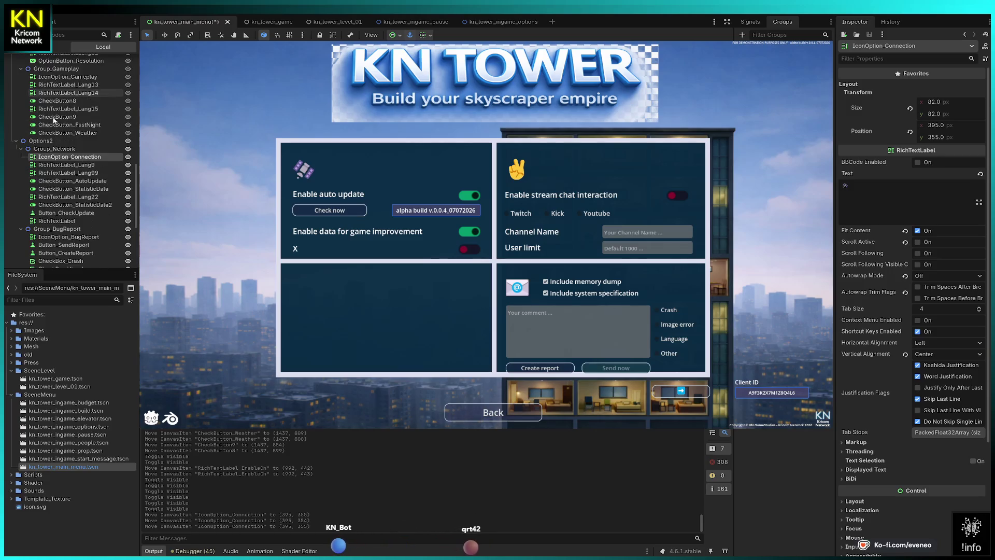
{"action": "scroll", "coordinate": [75, 159], "scroll_direction": "up", "scroll_amount": 5}
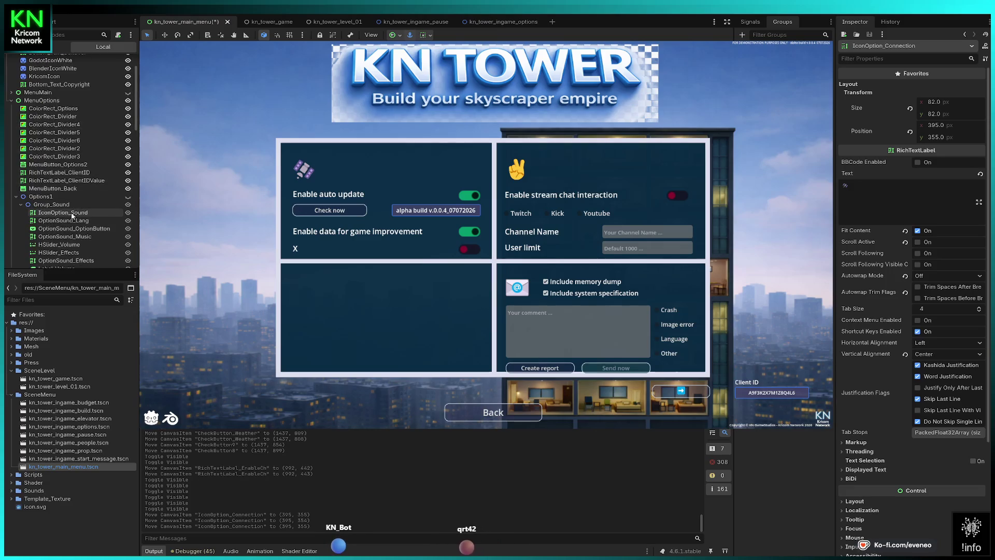
{"action": "left_click", "coordinate": [73, 213]}
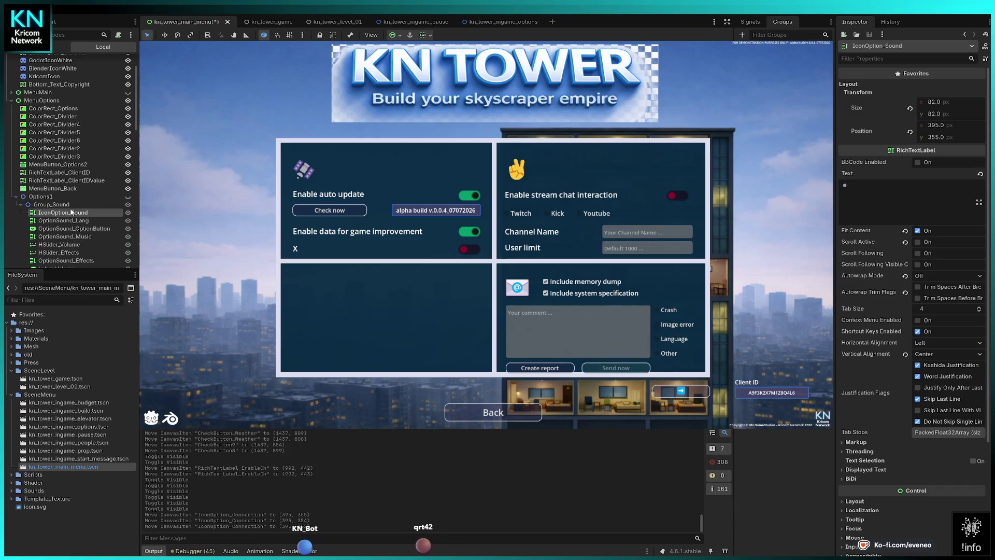
{"action": "scroll", "coordinate": [98, 197], "scroll_direction": "down", "scroll_amount": 2}
{"action": "left_click", "coordinate": [128, 171]}
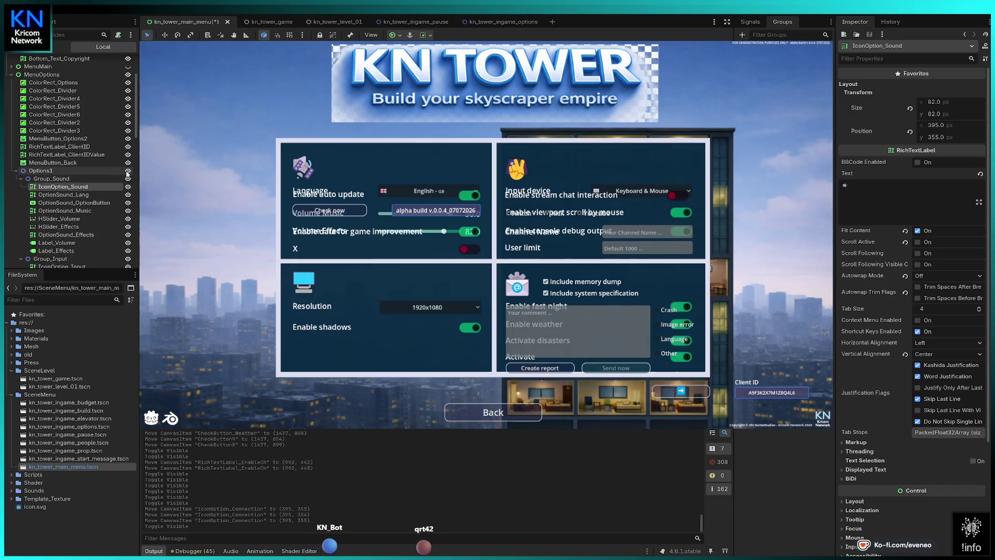
{"action": "scroll", "coordinate": [82, 207], "scroll_direction": "down", "scroll_amount": 10}
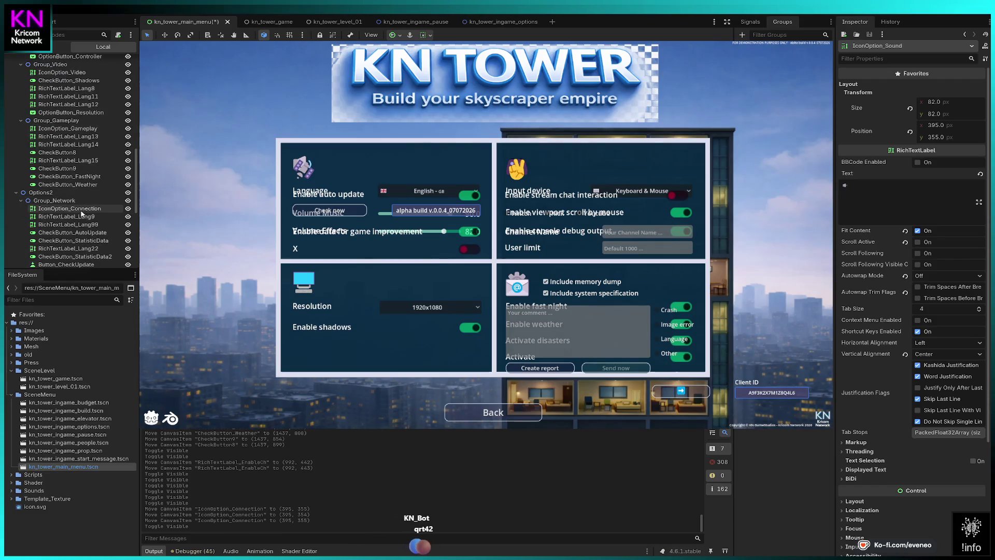
{"action": "left_click", "coordinate": [81, 210]}
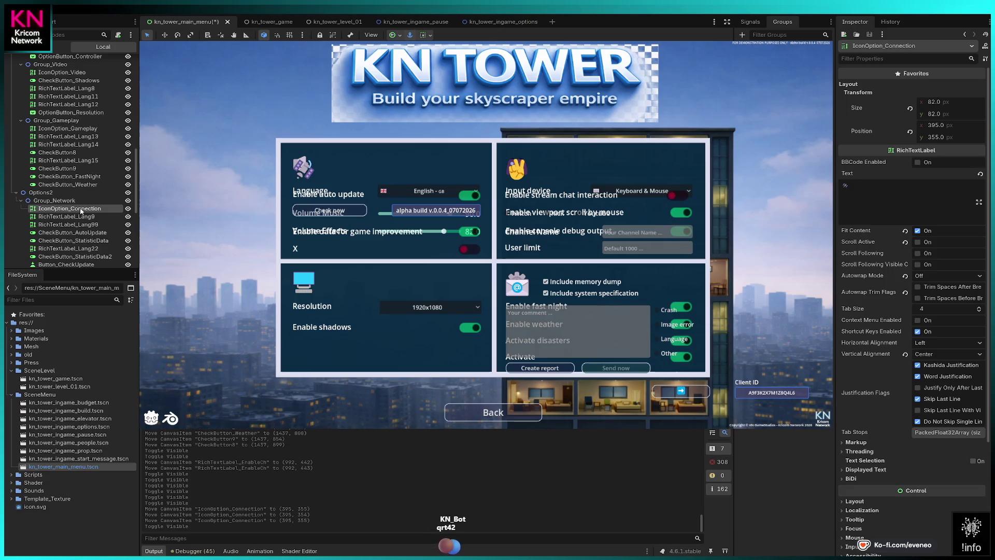
{"action": "scroll", "coordinate": [81, 210], "scroll_direction": "down", "scroll_amount": 5}
{"action": "left_click", "coordinate": [68, 221], "text": "shift"}
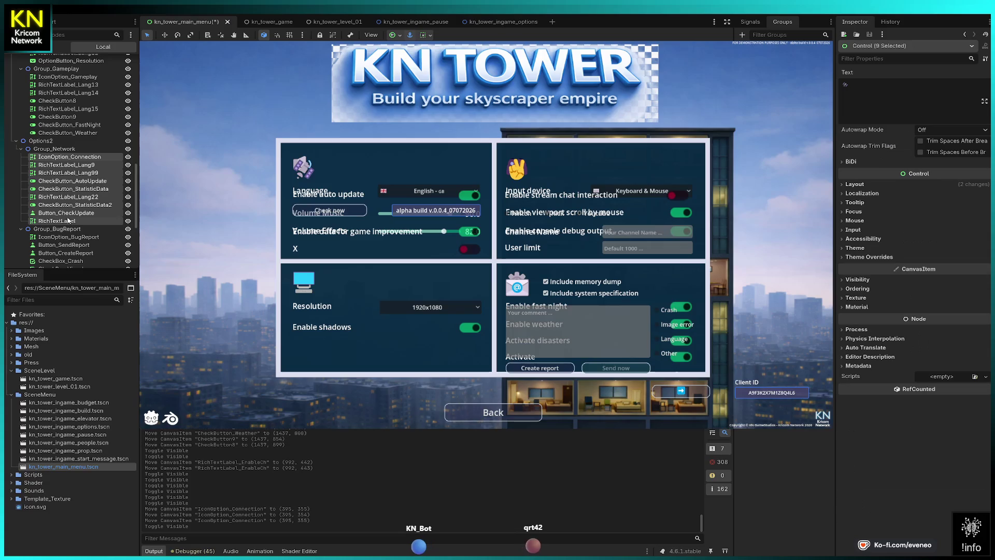
Select Group_Network through RichTextEdit2 and nudge them up 3 pixels.
{"action": "left_click", "coordinate": [57, 150]}
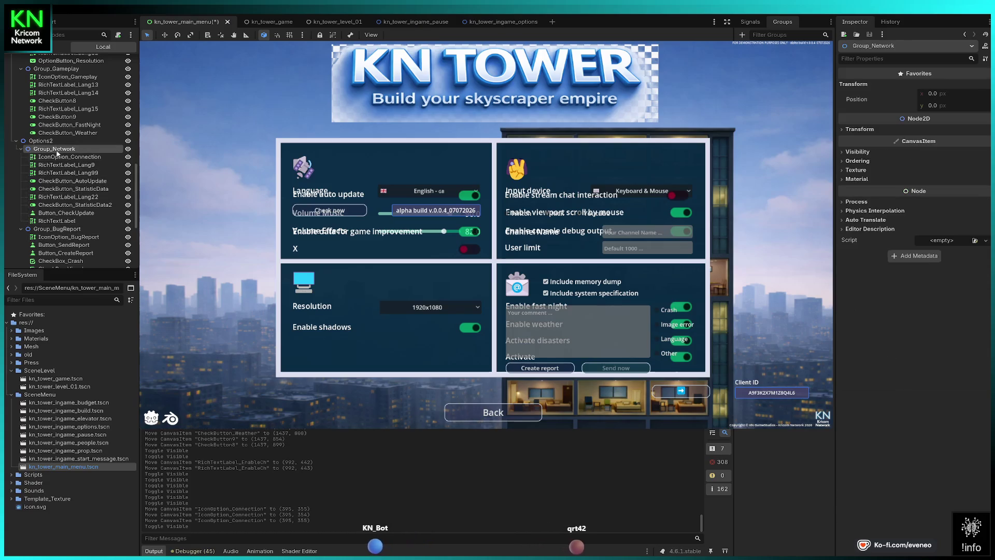
{"action": "scroll", "coordinate": [57, 150], "scroll_direction": "down", "scroll_amount": 5}
{"action": "left_click", "coordinate": [66, 259], "text": "shift"}
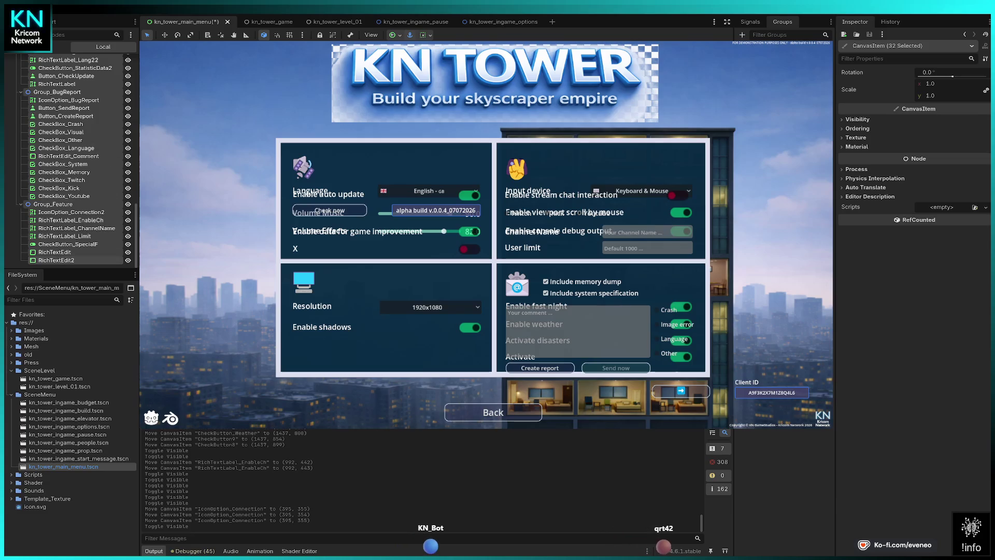
{"action": "key", "text": "Up"}
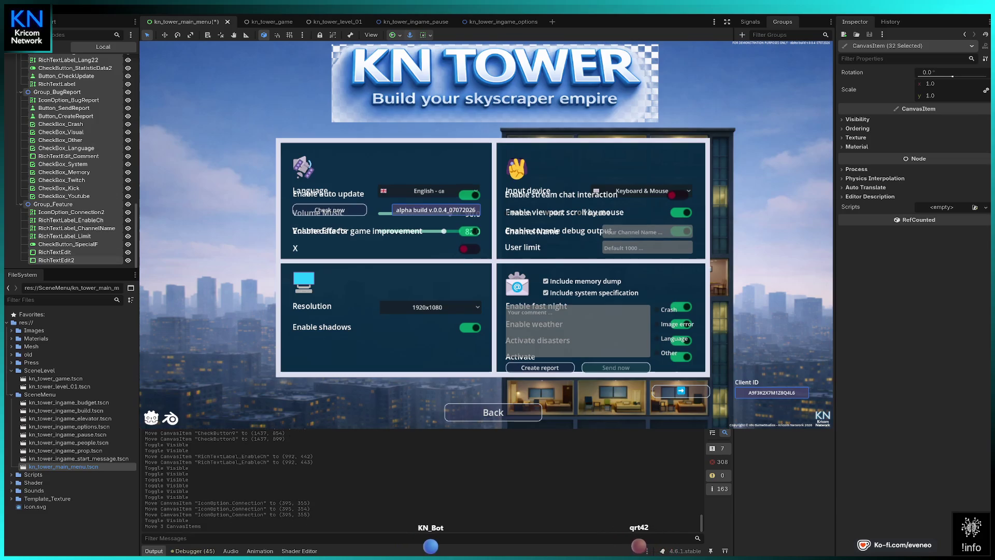
{"action": "key", "text": "Up"}
{"action": "key", "text": "Up"}
{"action": "key", "text": "Up"}
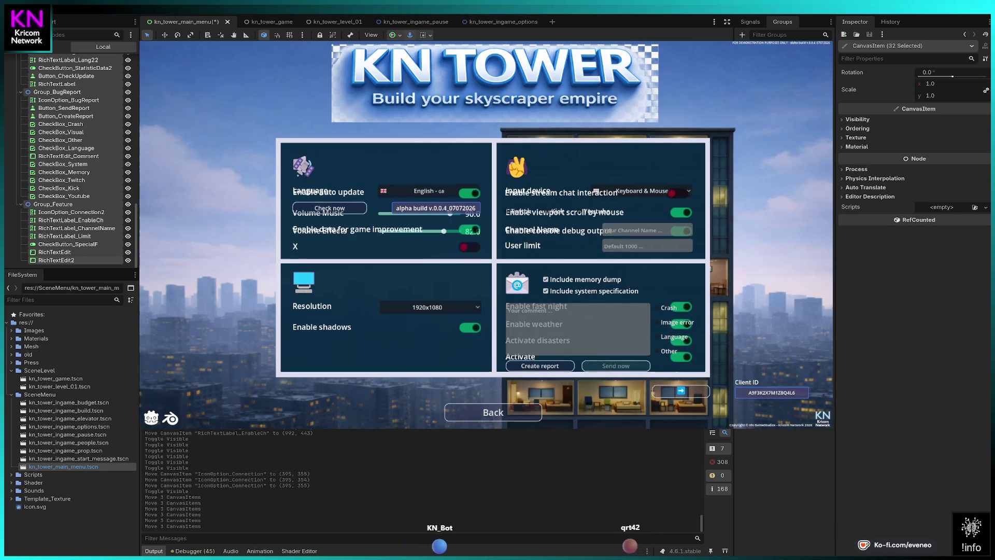
{"action": "key", "text": "Up"}
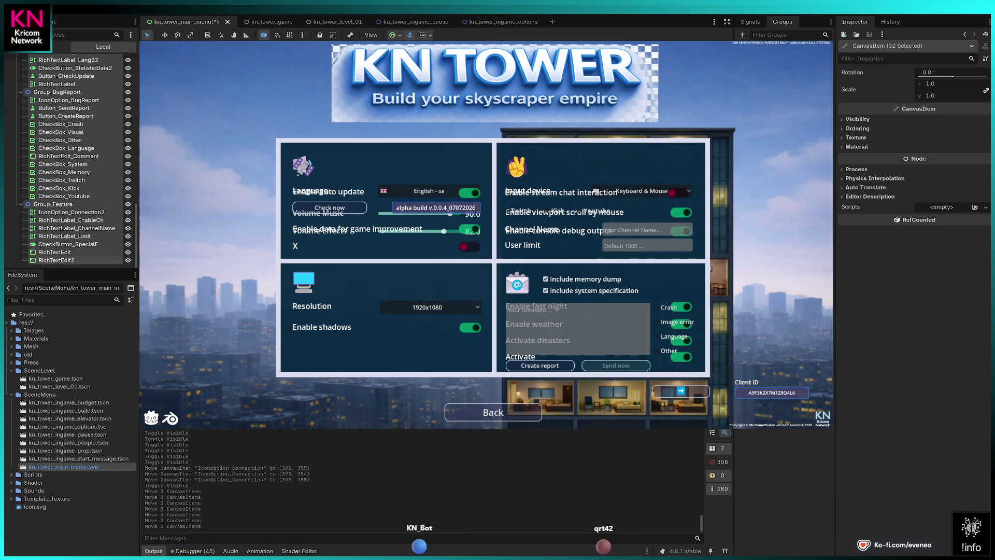
{"action": "key", "text": "Up"}
{"action": "key", "text": "Up"}
{"action": "key", "text": "Up"}
{"action": "key", "text": "Down"}
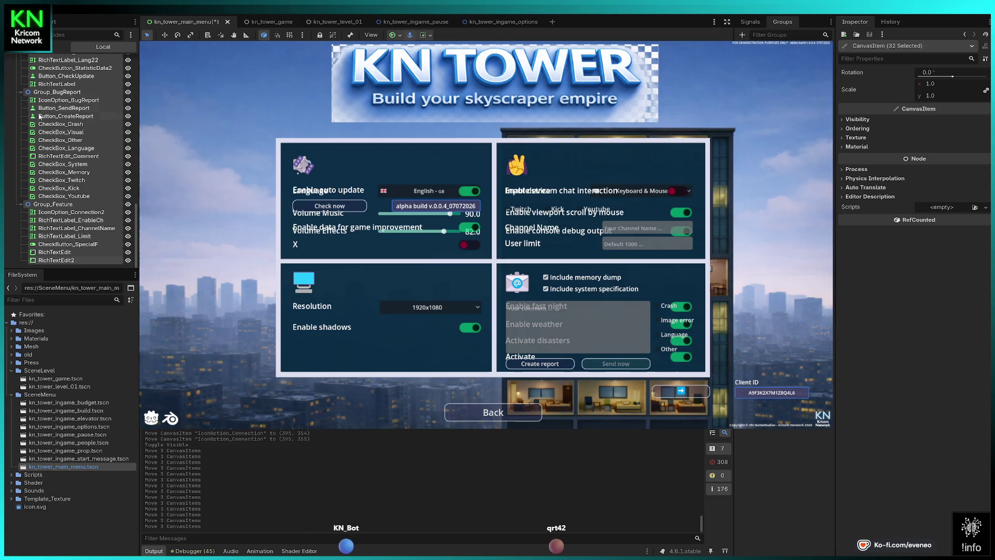
Hide the first options page (Options1).
{"action": "scroll", "coordinate": [79, 128], "scroll_direction": "up", "scroll_amount": 10}
{"action": "scroll", "coordinate": [79, 128], "scroll_direction": "up", "scroll_amount": 8}
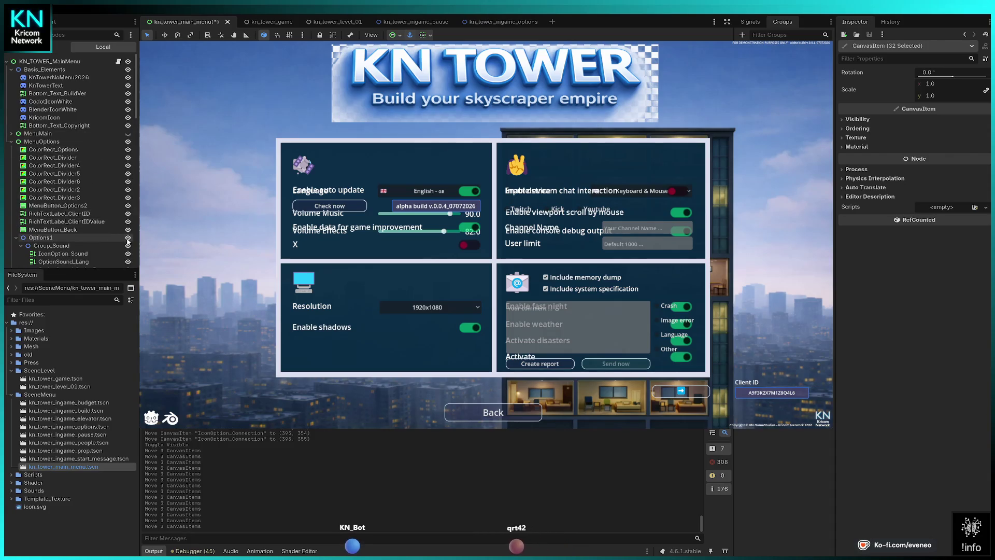
{"action": "left_click", "coordinate": [128, 238]}
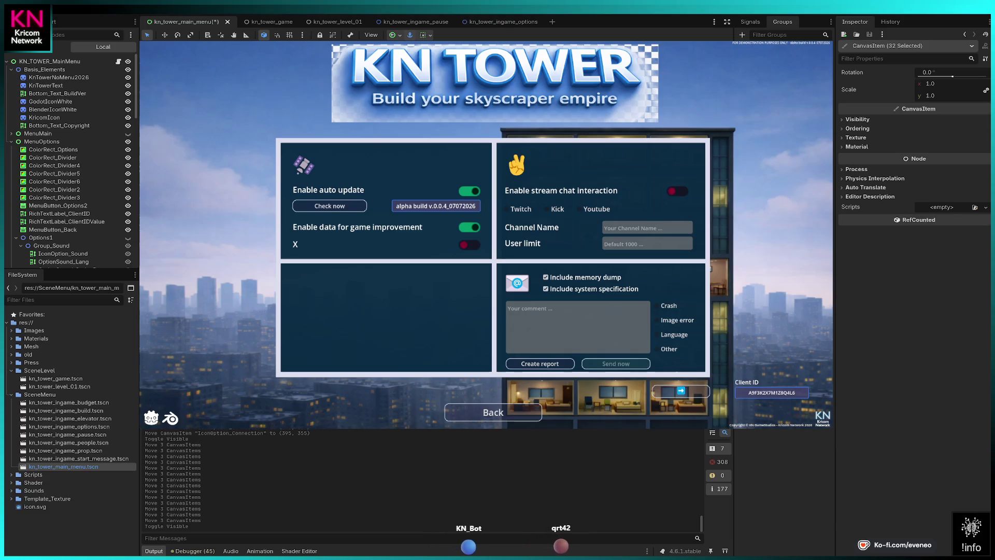
Leave only Options1 visible, collapse both options branches, and stop the running game.
{"action": "left_click", "coordinate": [53, 149]}
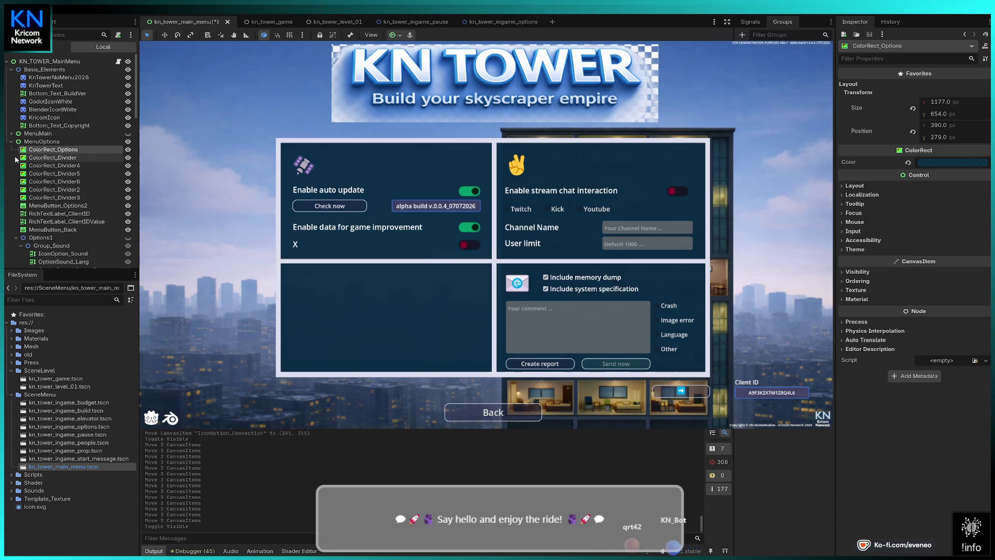
{"action": "left_click", "coordinate": [127, 239]}
{"action": "scroll", "coordinate": [127, 244], "scroll_direction": "down", "scroll_amount": 10}
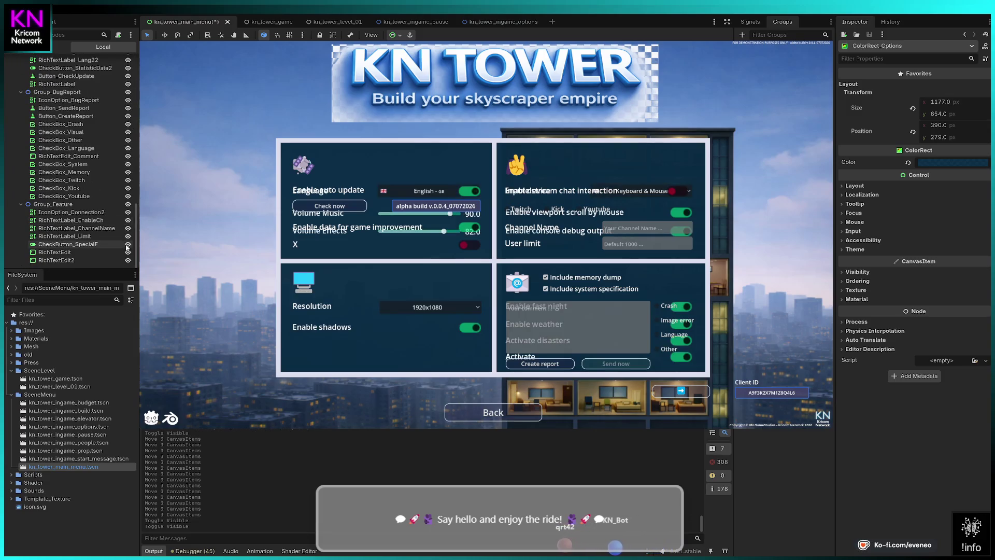
{"action": "scroll", "coordinate": [128, 243], "scroll_direction": "up", "scroll_amount": 10}
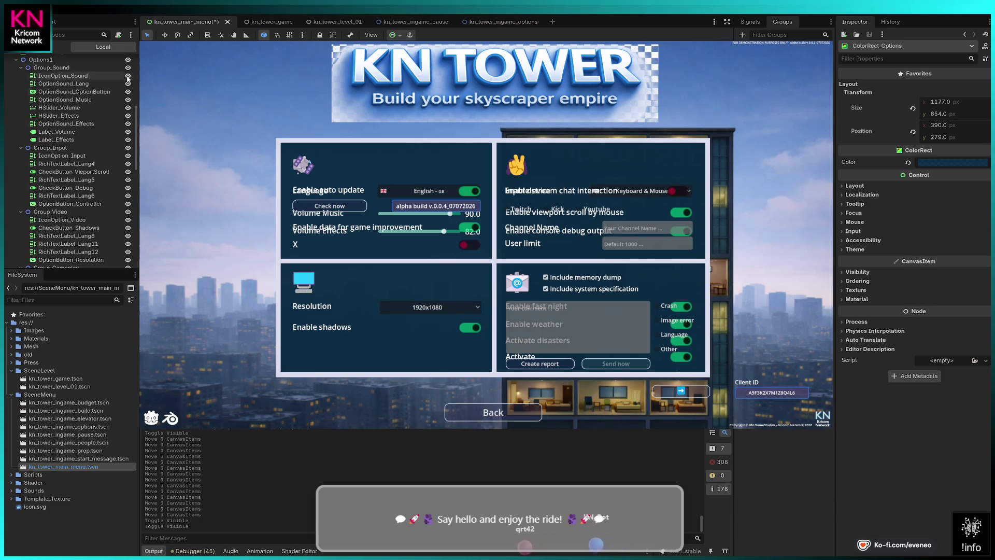
{"action": "left_click", "coordinate": [127, 61]}
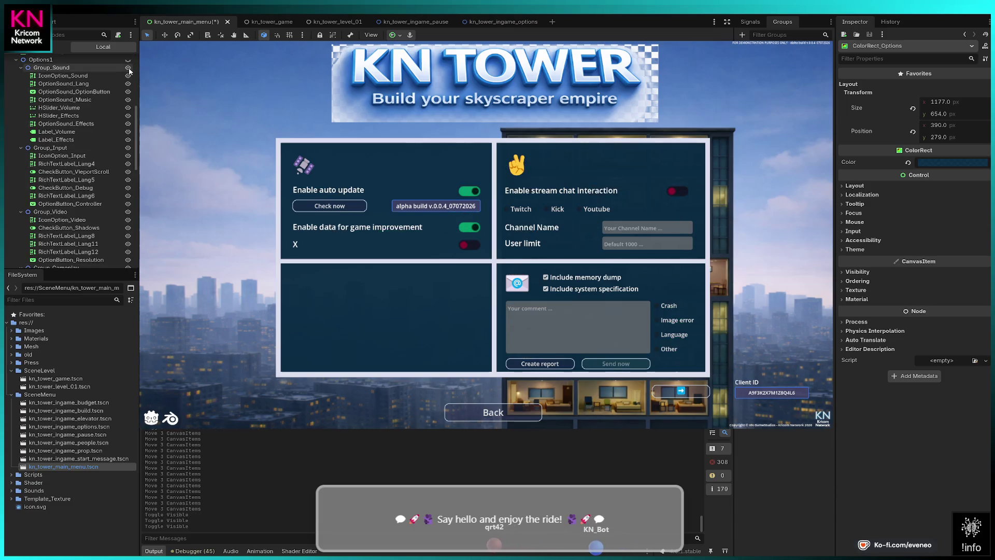
{"action": "left_click", "coordinate": [16, 60]}
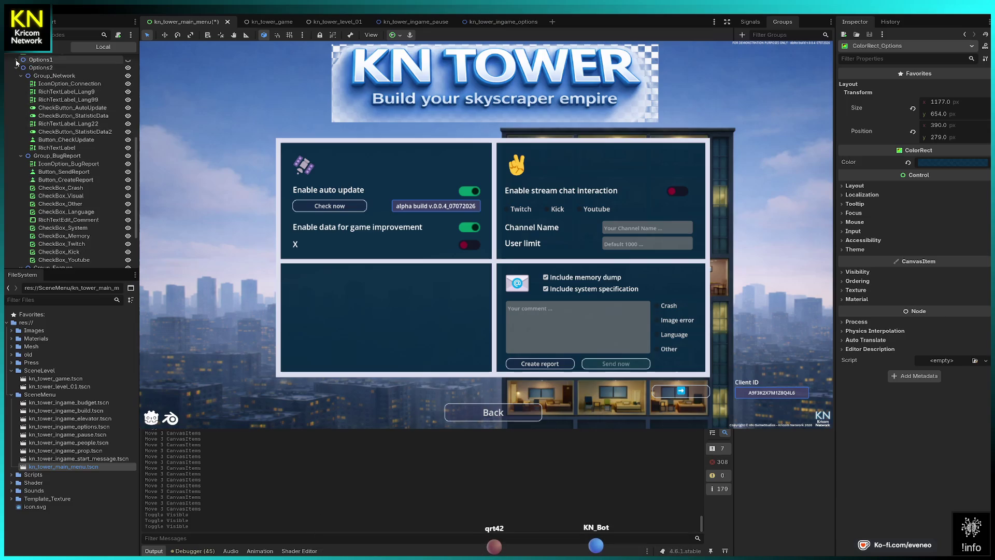
{"action": "left_click", "coordinate": [128, 60]}
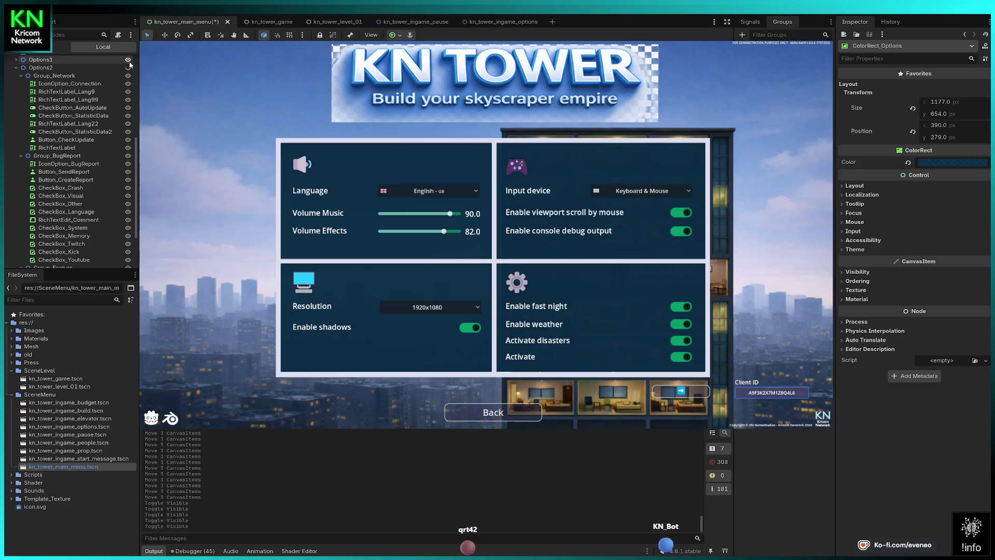
{"action": "left_click", "coordinate": [128, 68]}
{"action": "left_click", "coordinate": [16, 68]}
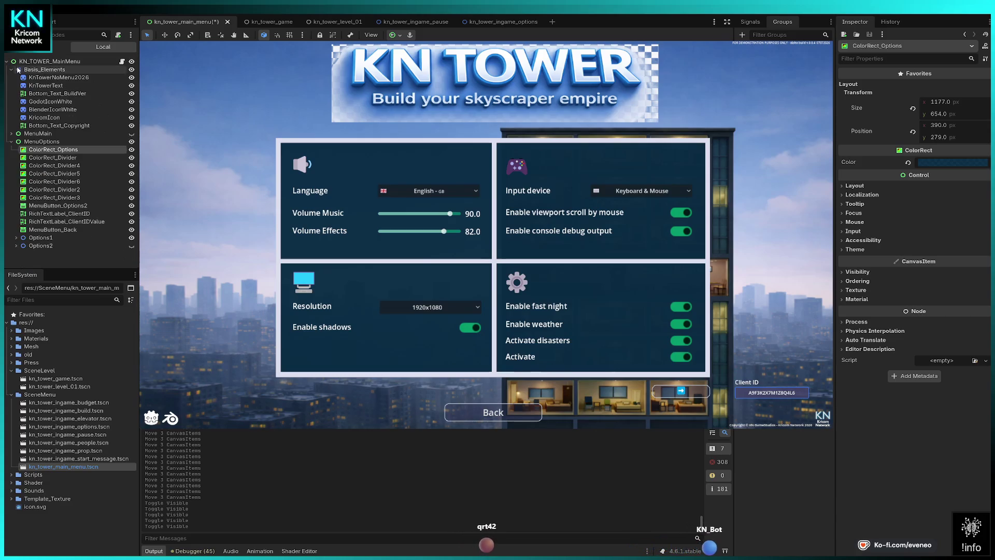
{"action": "left_click", "coordinate": [868, 15]}
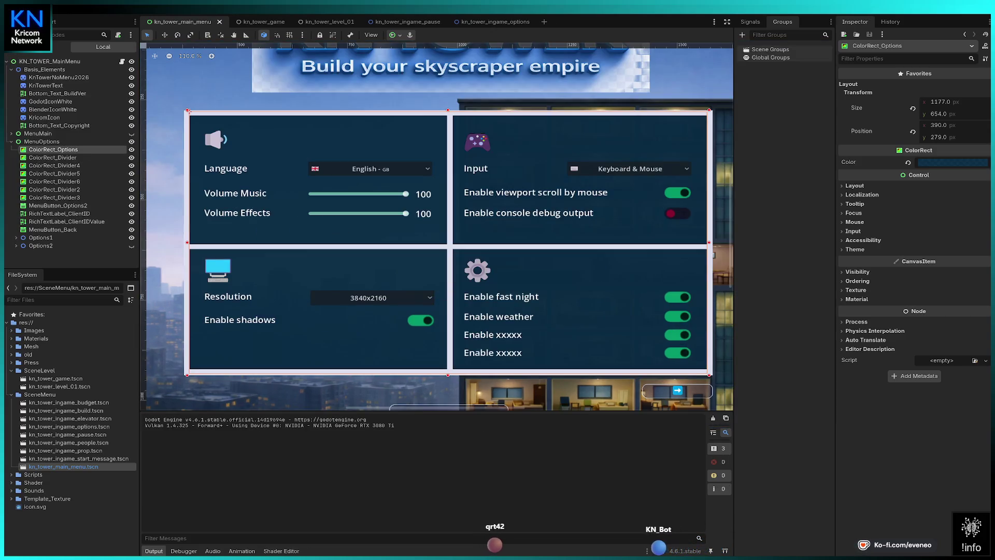
Run the project with F5 and hide the options panel.
{"action": "key", "text": "F5"}
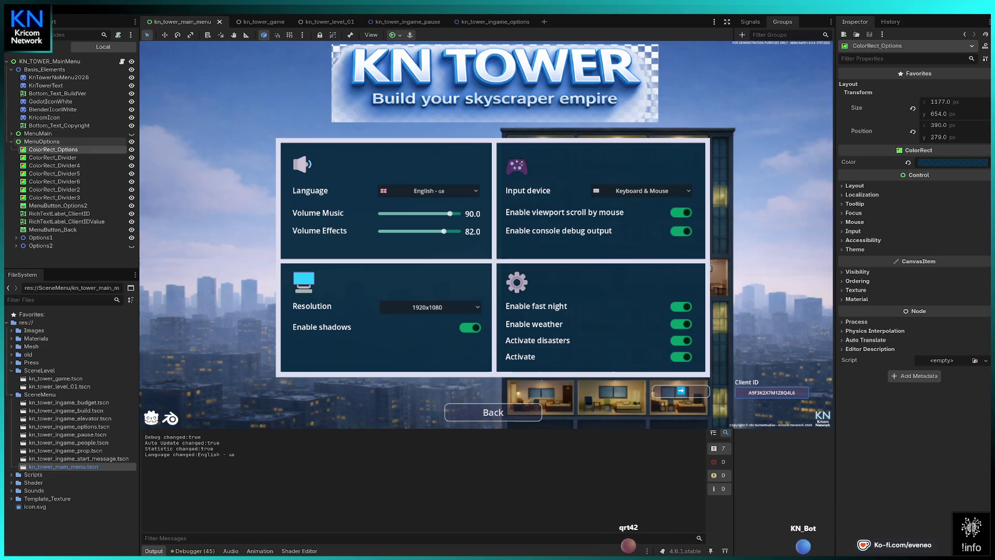
{"action": "left_click", "coordinate": [132, 142]}
Show the main menu buttons, save the scene, and reopen Options in the running game.
{"action": "left_click", "coordinate": [131, 133]}
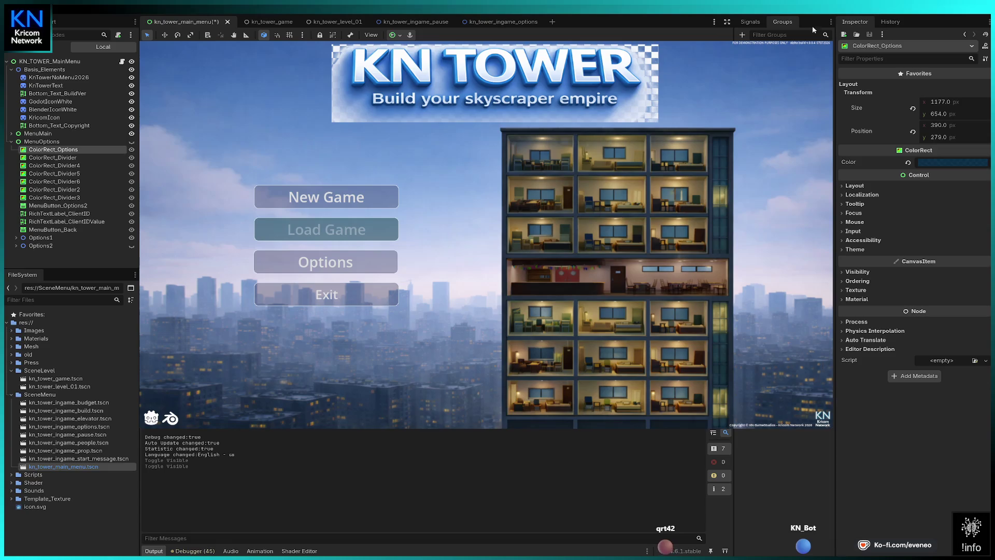
{"action": "key", "text": "ctrl+s"}
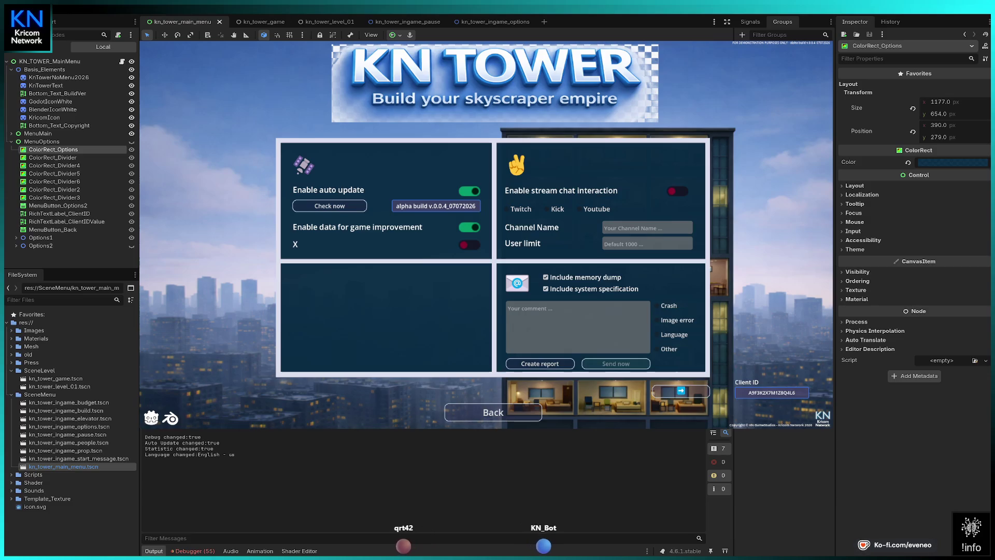
{"action": "key", "text": "Right"}
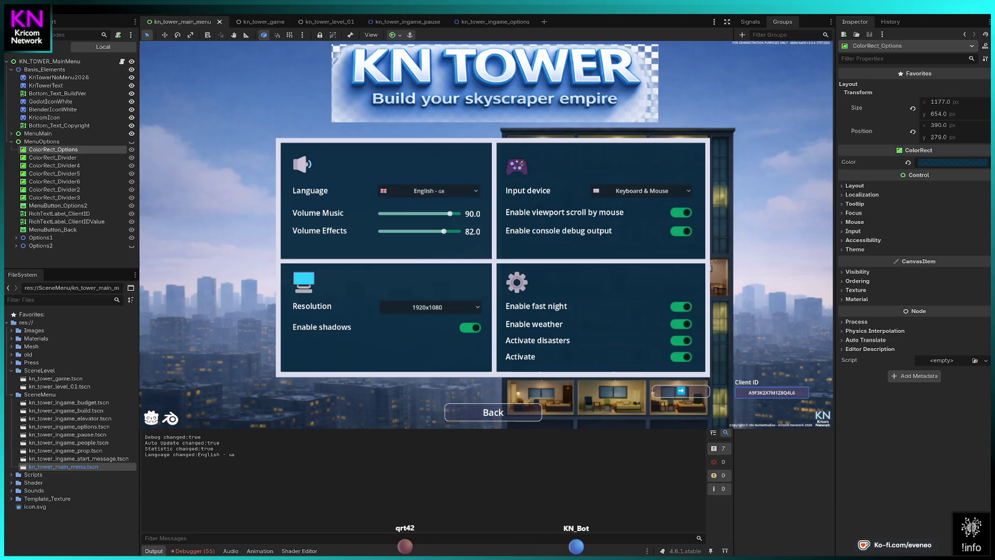
{"action": "key", "text": "Escape"}
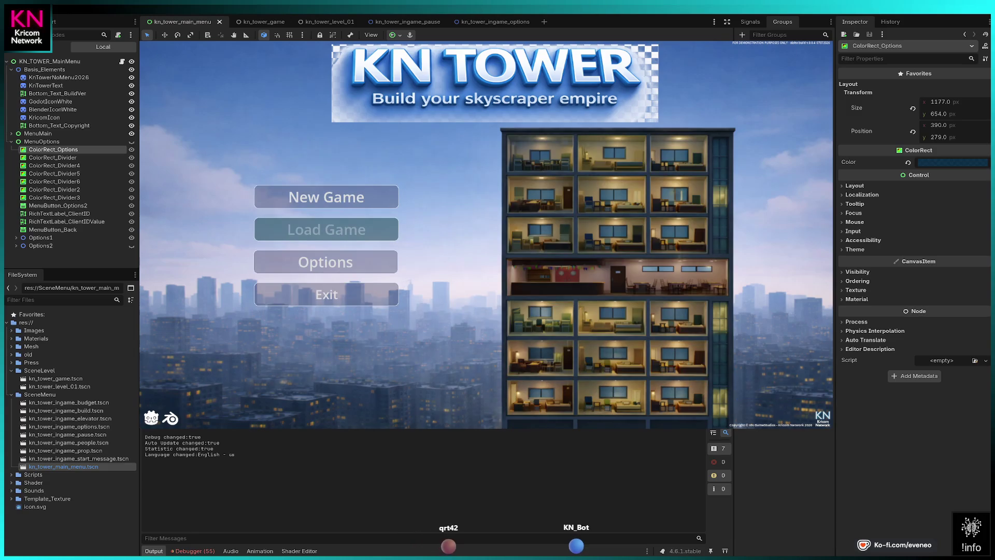
{"action": "key", "text": "Return"}
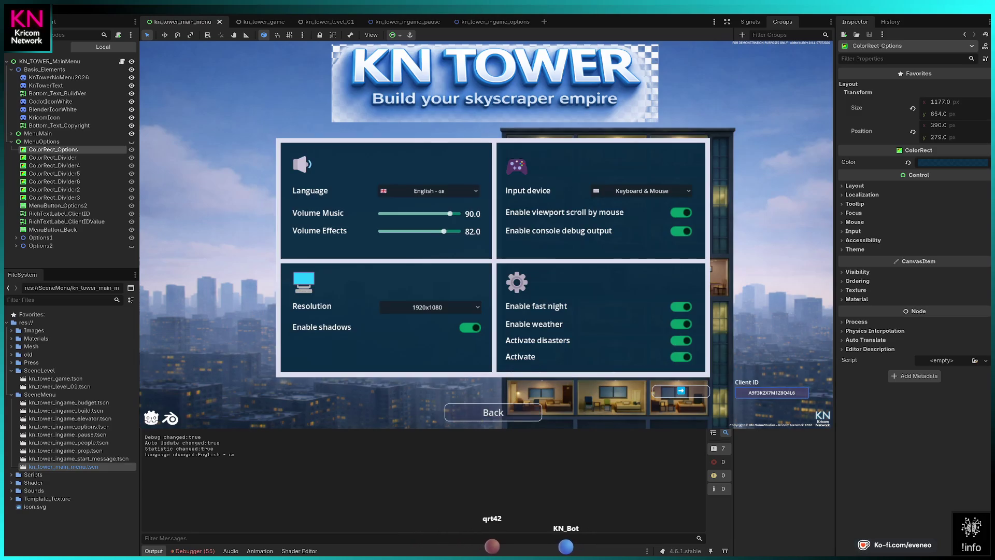
Set the music volume to 96 and the effects volume to 87.
{"action": "key", "text": "Up"}
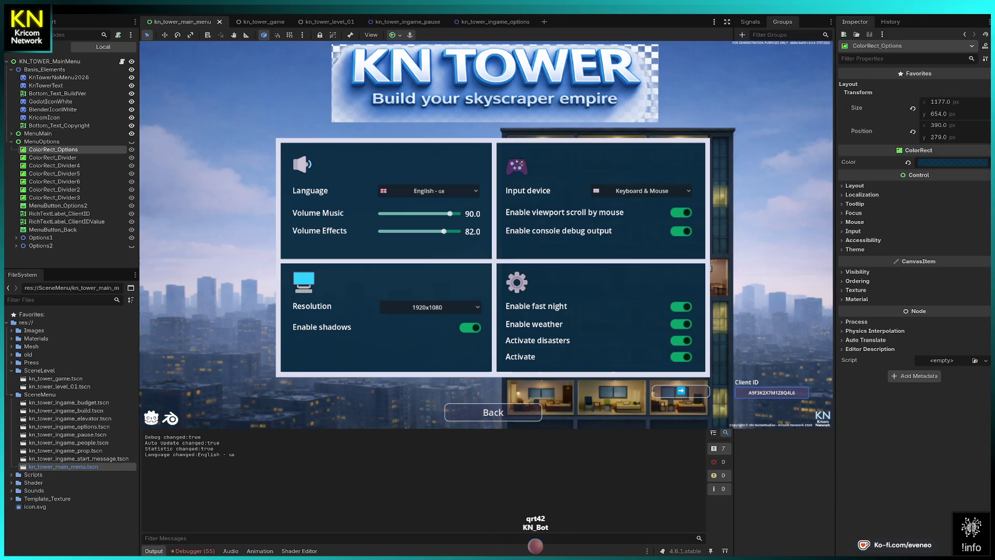
{"action": "key", "text": "Right"}
{"action": "key", "text": "Down"}
{"action": "key", "text": "Right"}
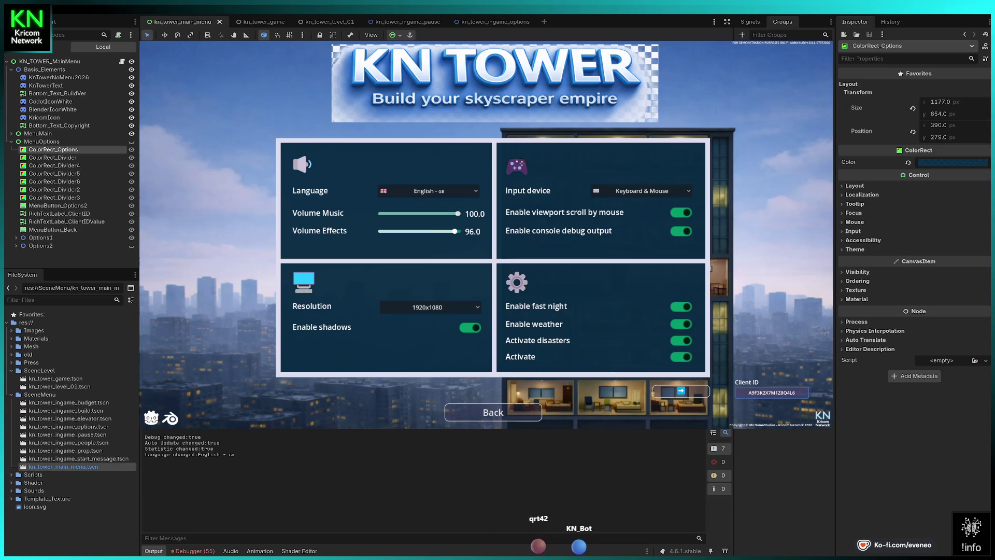
{"action": "key", "text": "Left"}
{"action": "key", "text": "Up"}
{"action": "key", "text": "Left"}
{"action": "key", "text": "Left"}
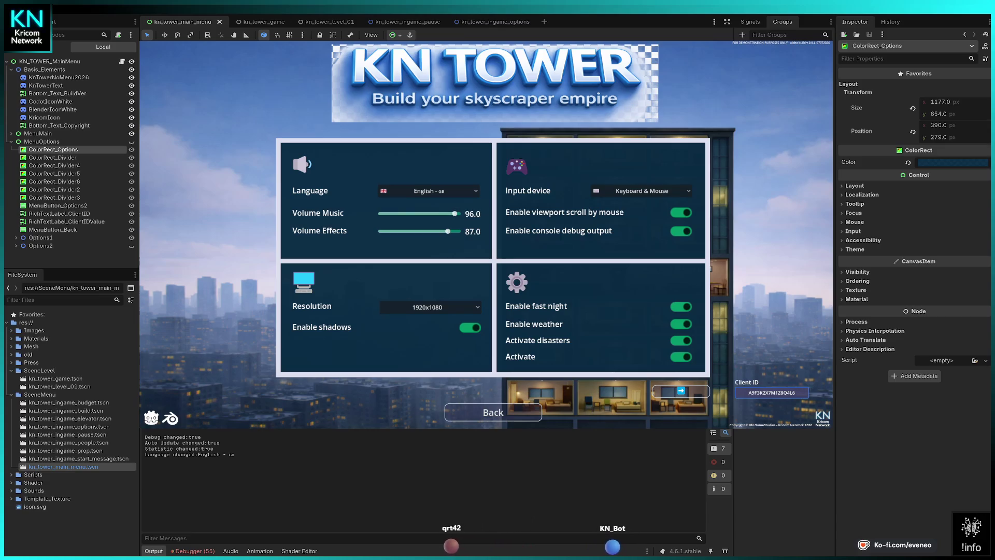
Turn off Activate disasters, Activate and Enable weather, then return to the main menu.
{"action": "key", "text": "Down"}
{"action": "key", "text": "Down"}
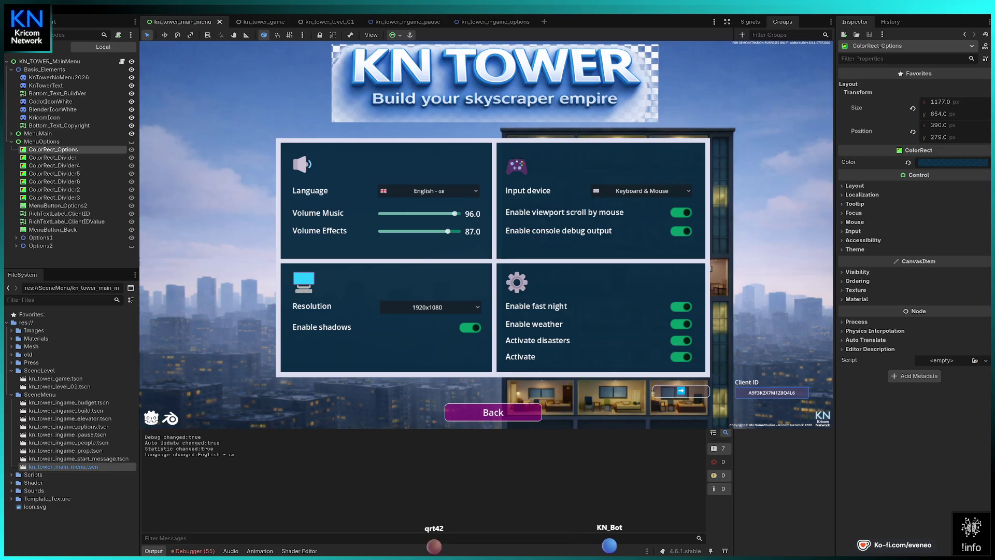
{"action": "key", "text": "Return"}
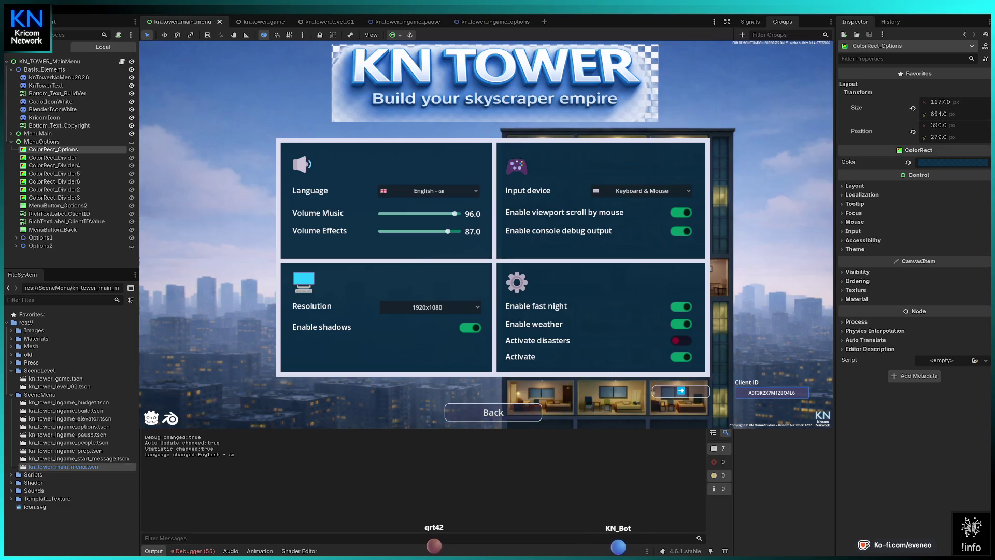
{"action": "key", "text": "Down"}
{"action": "key", "text": "Return"}
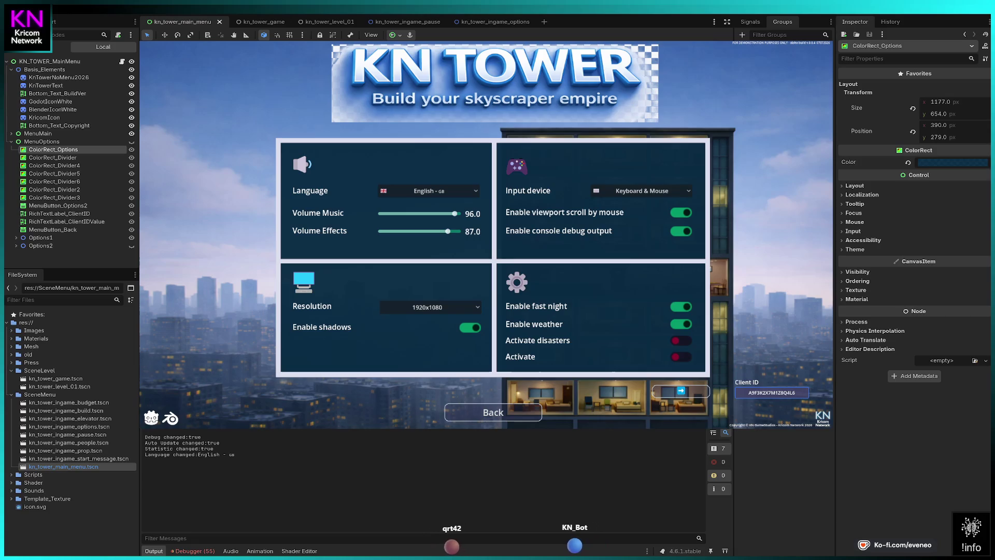
{"action": "key", "text": "Up"}
{"action": "key", "text": "Up"}
{"action": "key", "text": "Return"}
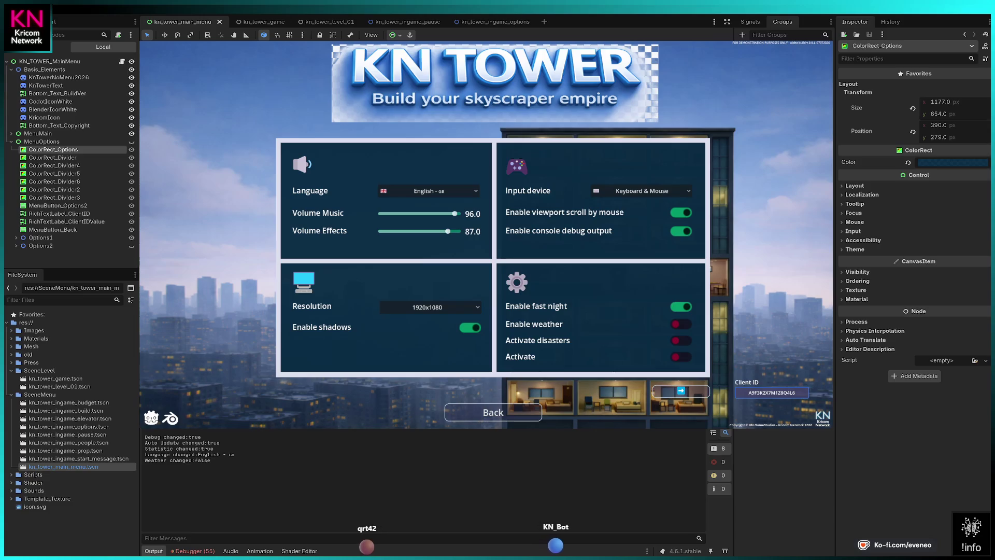
{"action": "key", "text": "Escape"}
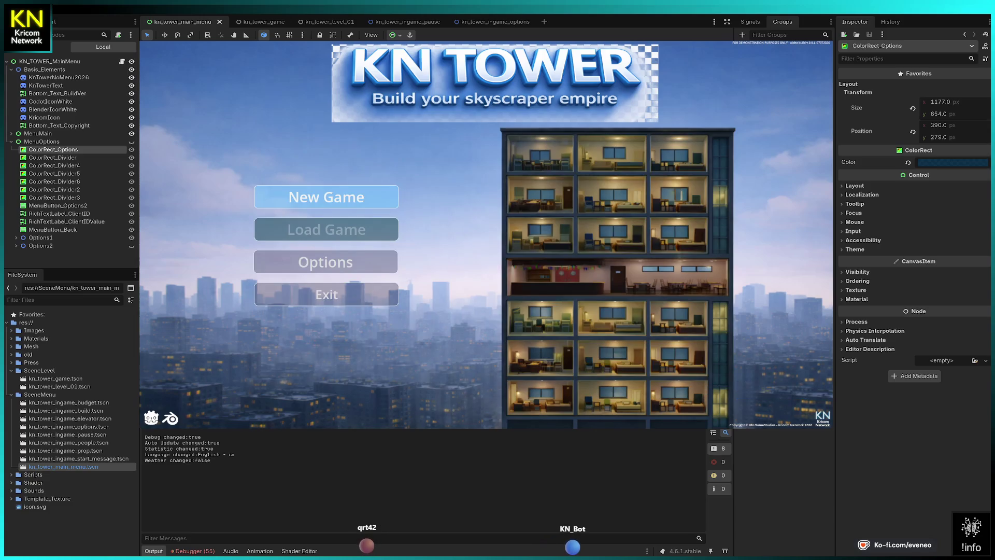
Start a new game, pause it, look at Options, then go back and resume play.
{"action": "key", "text": "Return"}
{"action": "key", "text": "Return"}
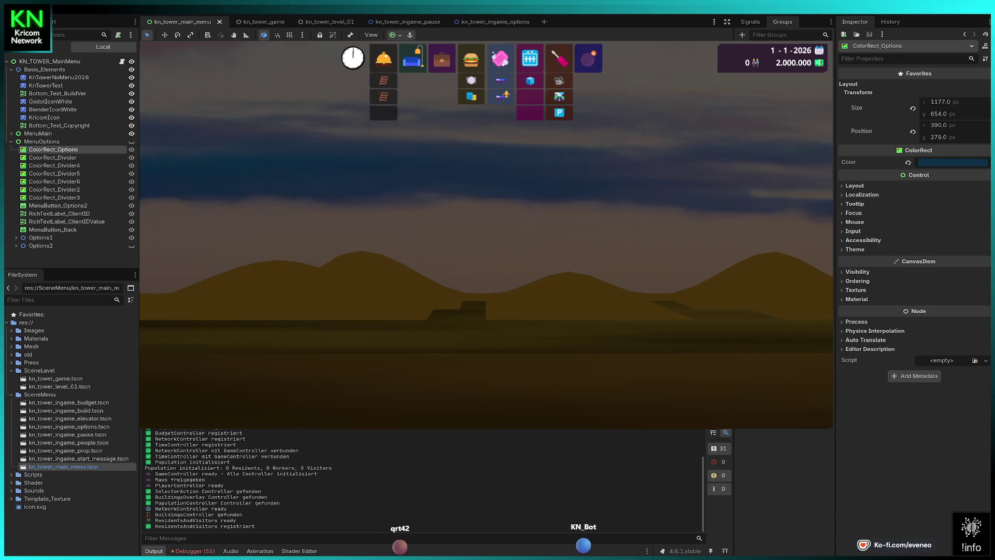
{"action": "key", "text": "Escape"}
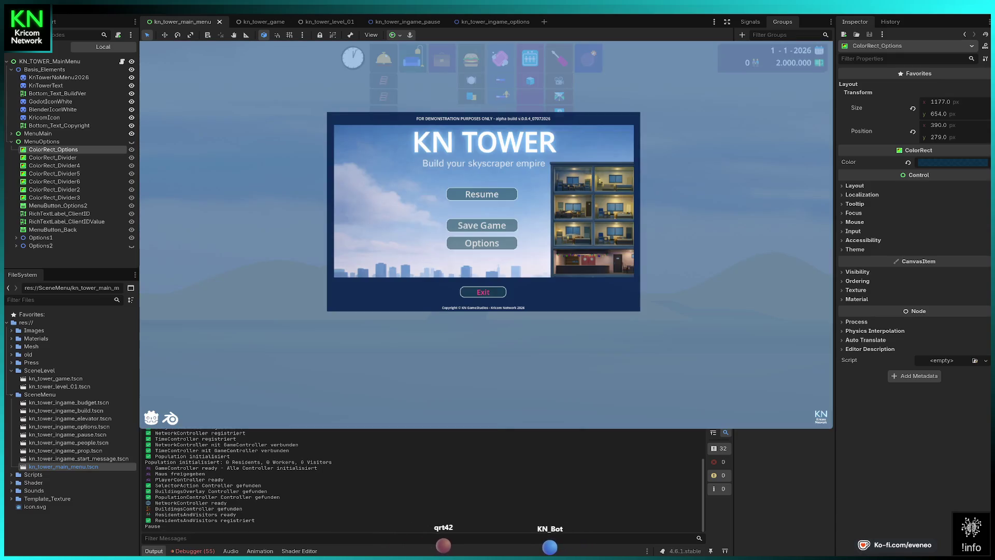
{"action": "key", "text": "Down"}
{"action": "key", "text": "Return"}
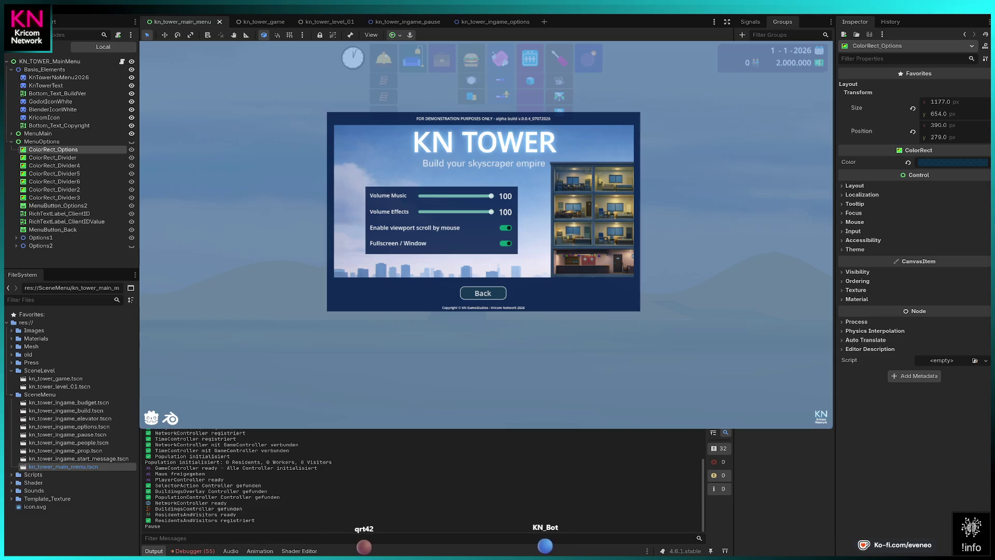
{"action": "left_click", "coordinate": [482, 292]}
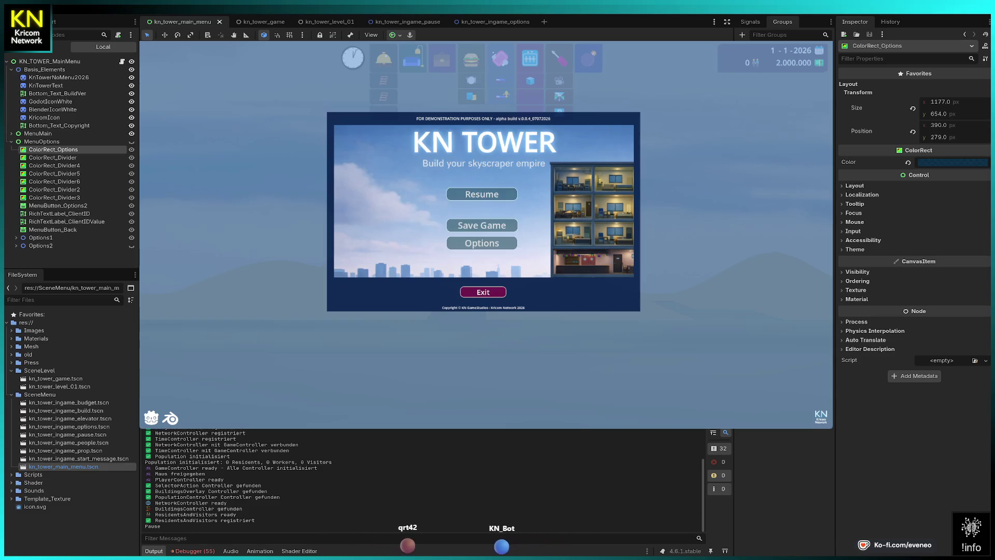
{"action": "left_click", "coordinate": [482, 194]}
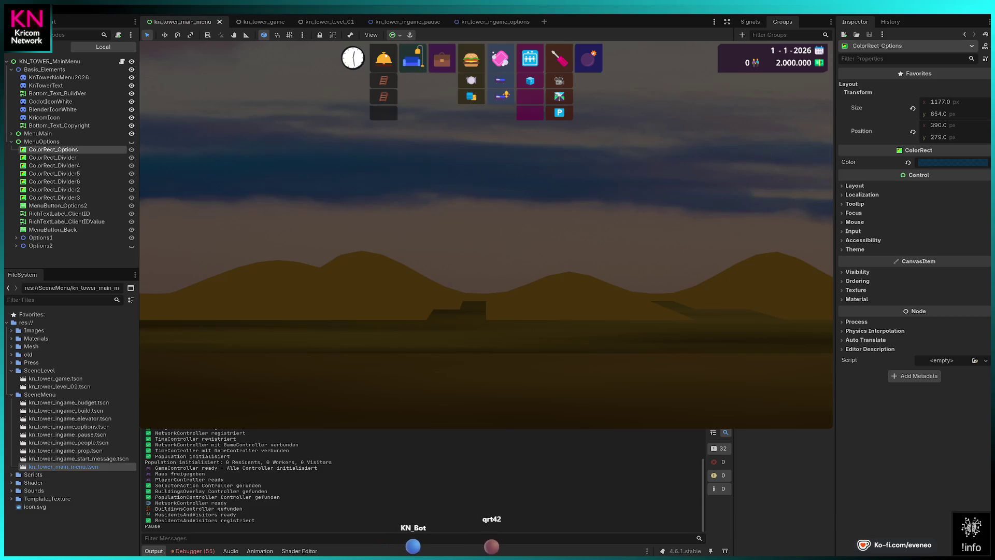
Pause the running game again and return to the kn_tower_level_01 scene in the editor.
{"action": "key", "text": "Escape"}
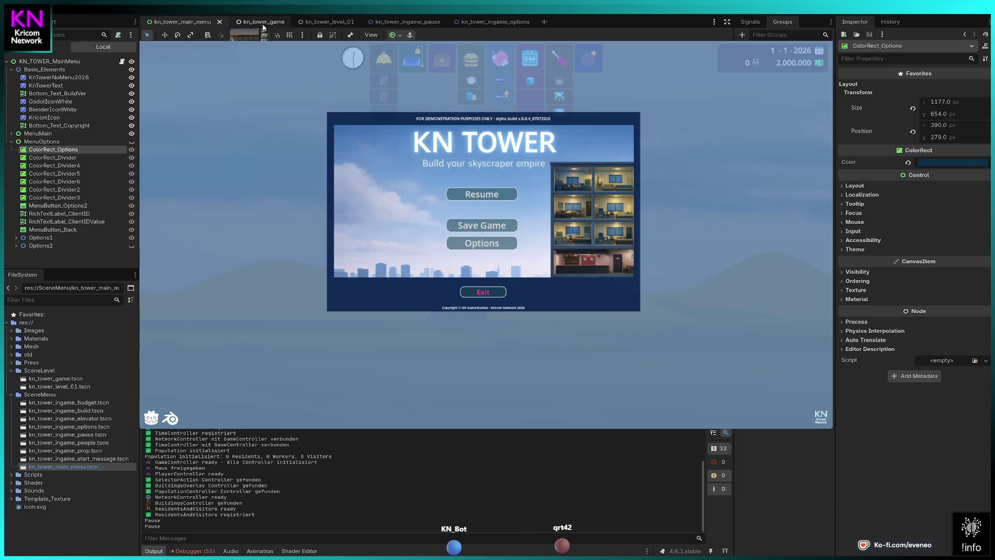
{"action": "left_click", "coordinate": [333, 24]}
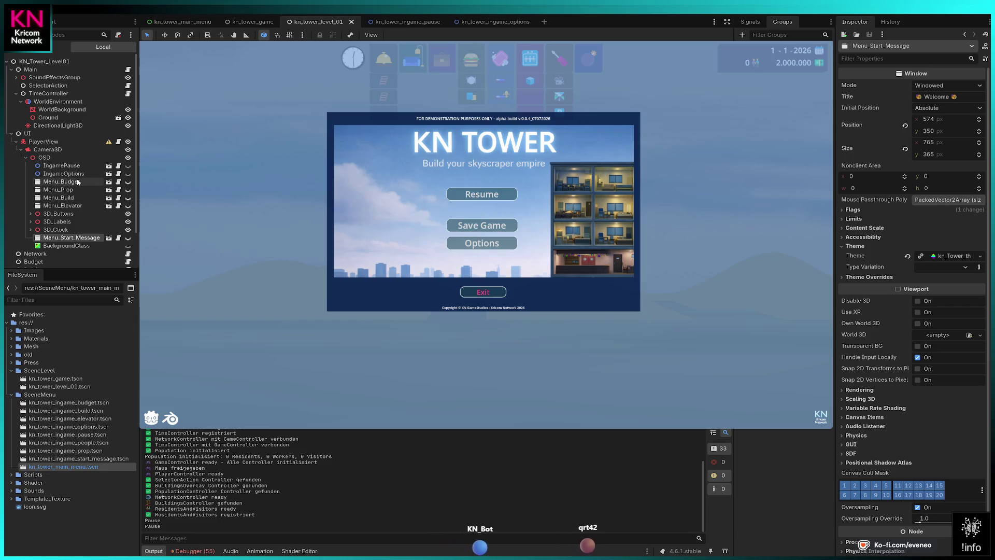
In the kn_tower_ingame_pause scene, set MenuButton_Pause_SaveGame to Disabled so it greys out.
{"action": "left_click", "coordinate": [110, 166]}
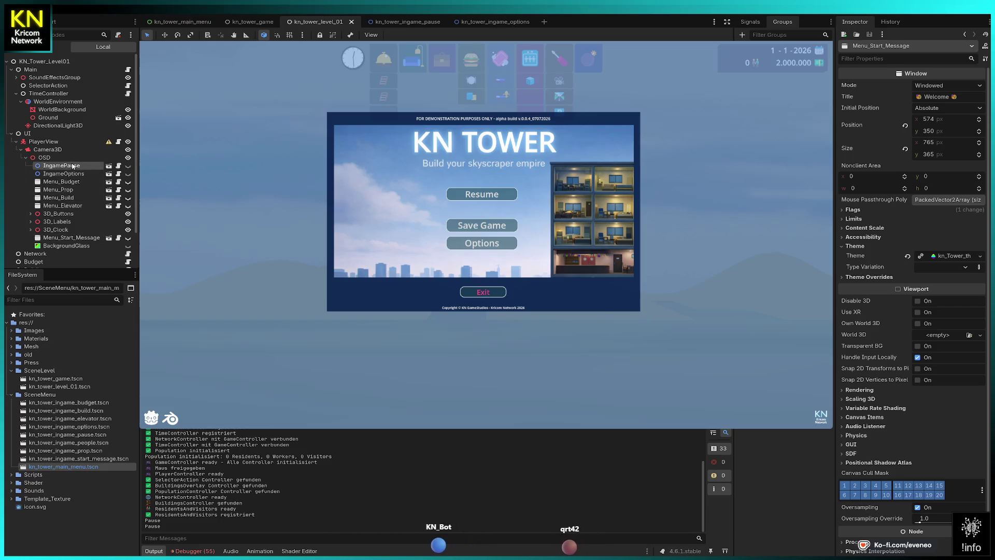
{"action": "left_click", "coordinate": [109, 167]}
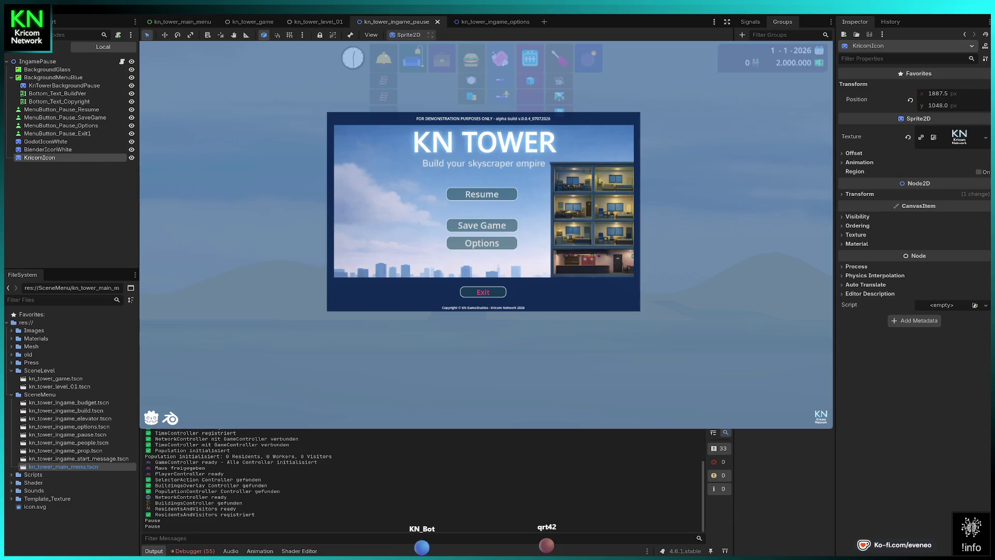
{"action": "left_click", "coordinate": [65, 117]}
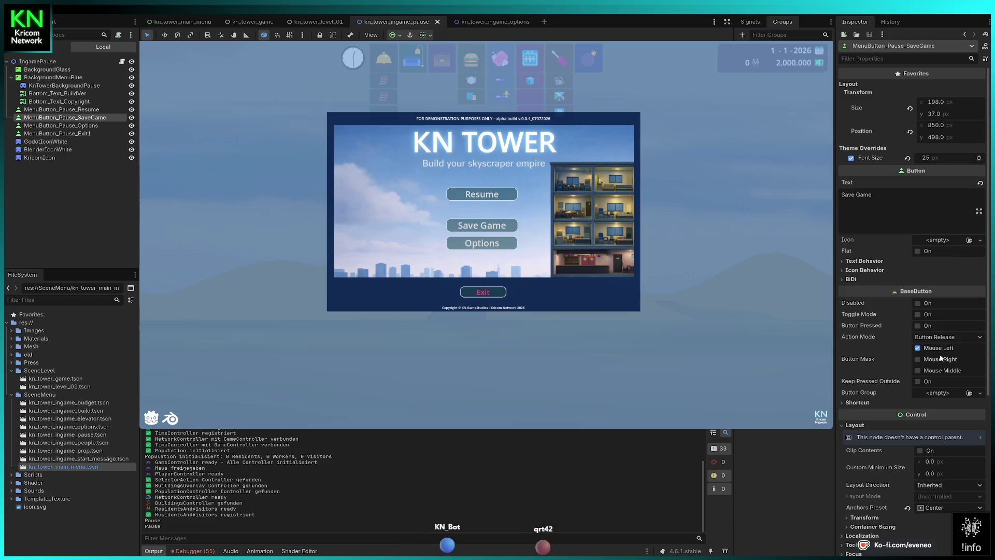
{"action": "left_click", "coordinate": [917, 303]}
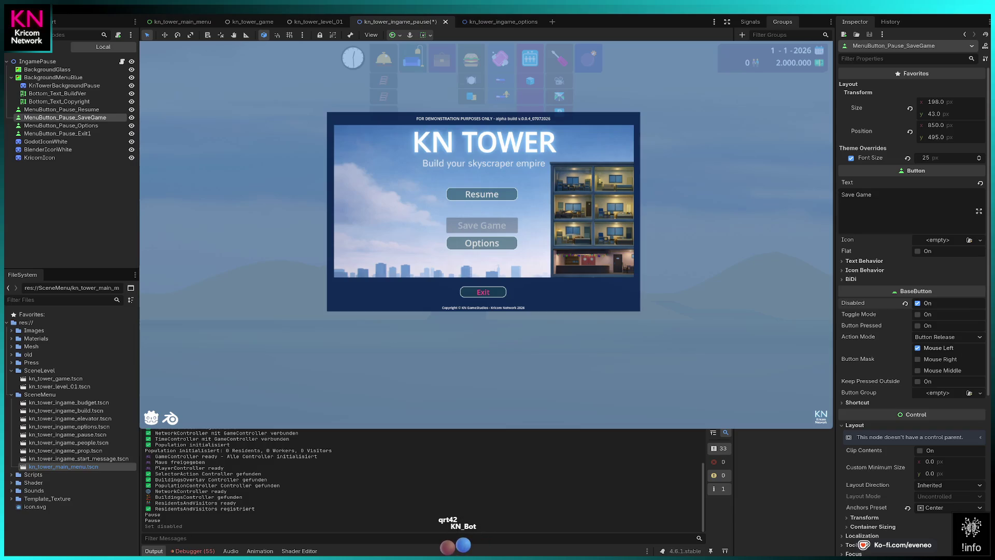
Try adding a disabled-state style override to Save Game, then select the KricomIcon sprite.
{"action": "scroll", "coordinate": [907, 469], "scroll_direction": "down", "scroll_amount": 5}
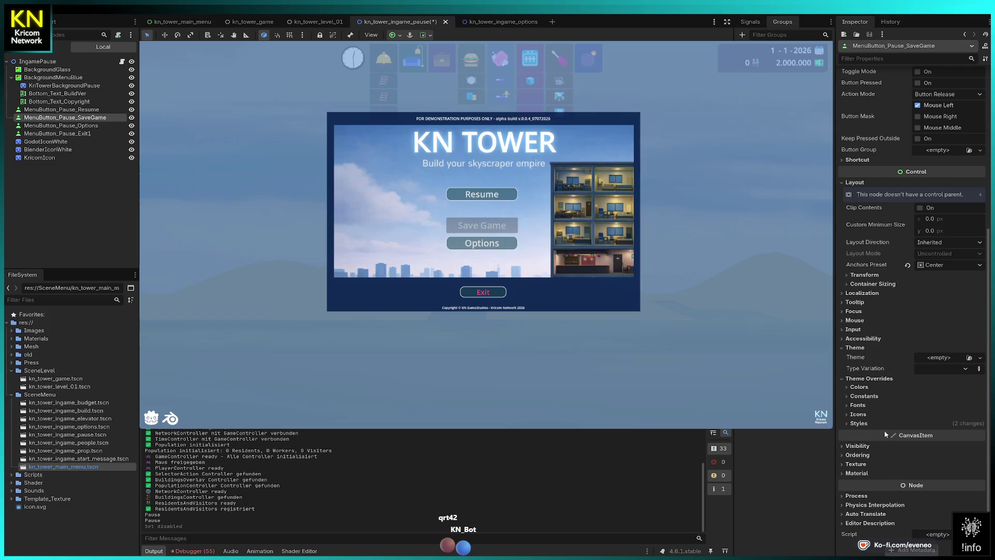
{"action": "left_click", "coordinate": [860, 423]}
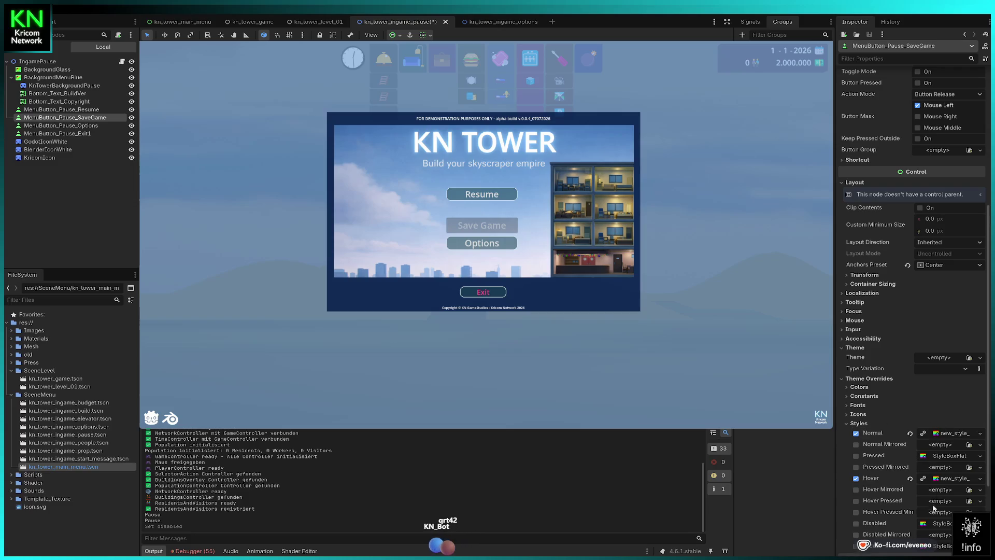
{"action": "left_click", "coordinate": [856, 523]}
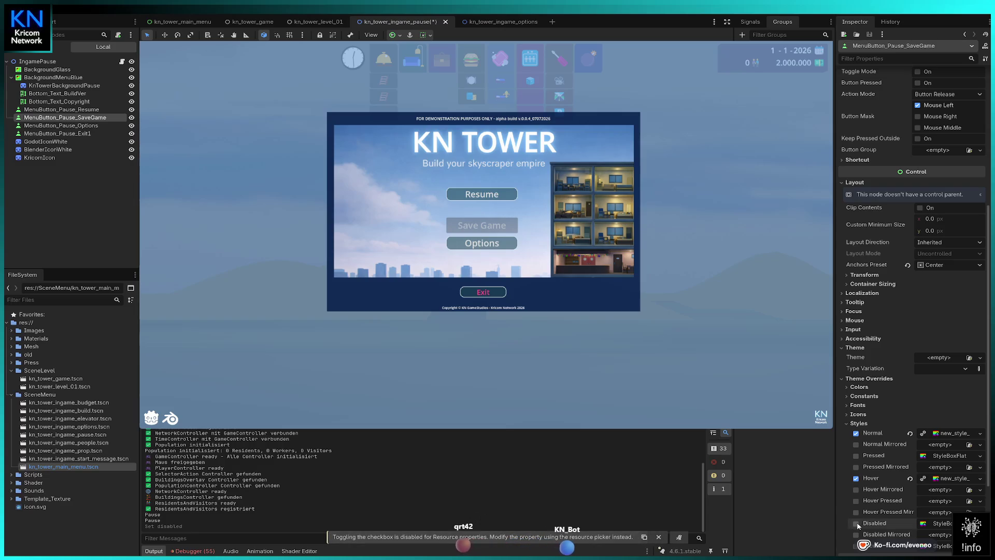
{"action": "left_click", "coordinate": [856, 524]}
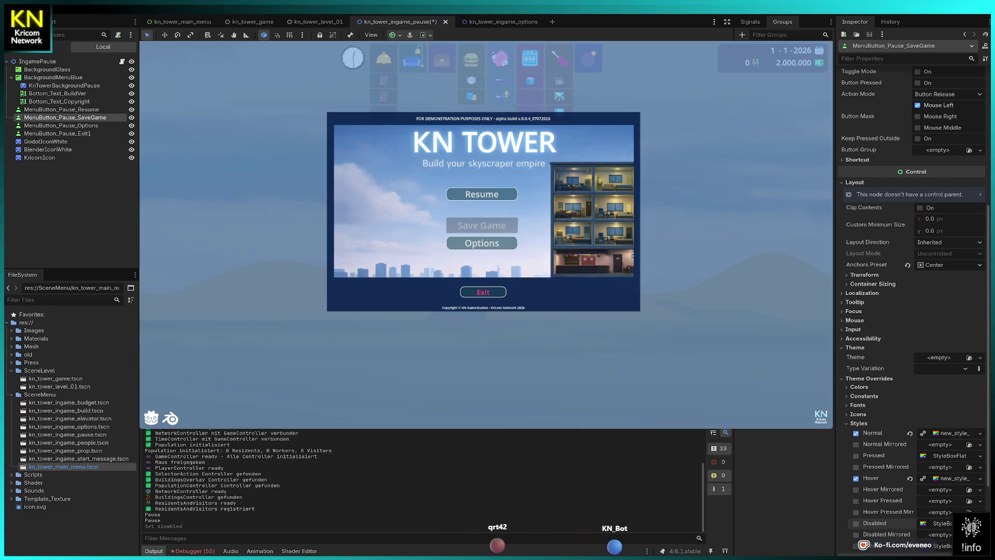
{"action": "left_click", "coordinate": [39, 158]}
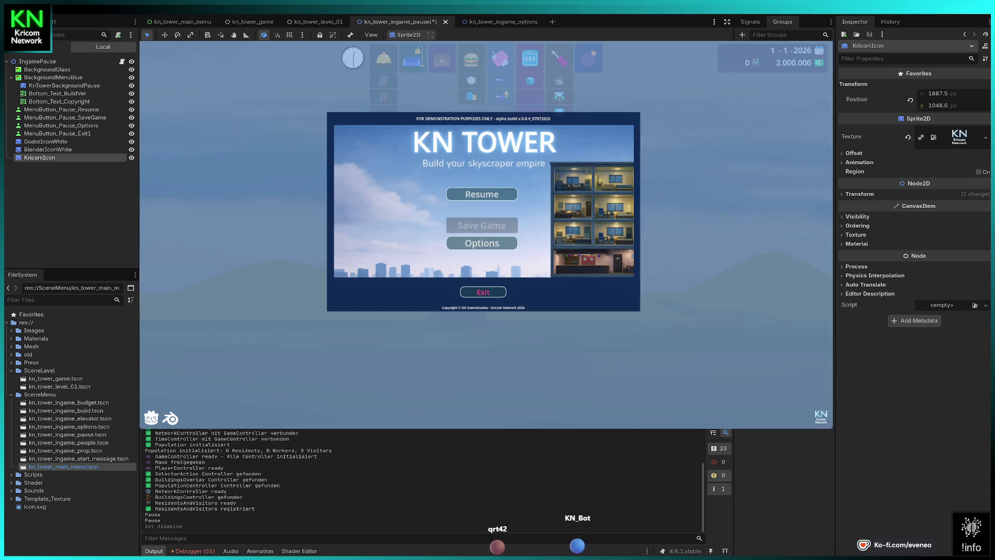
Duplicate the KN logo as KricomIcon2 and nudge the copy along the bottom edge.
{"action": "key", "text": "ctrl+d"}
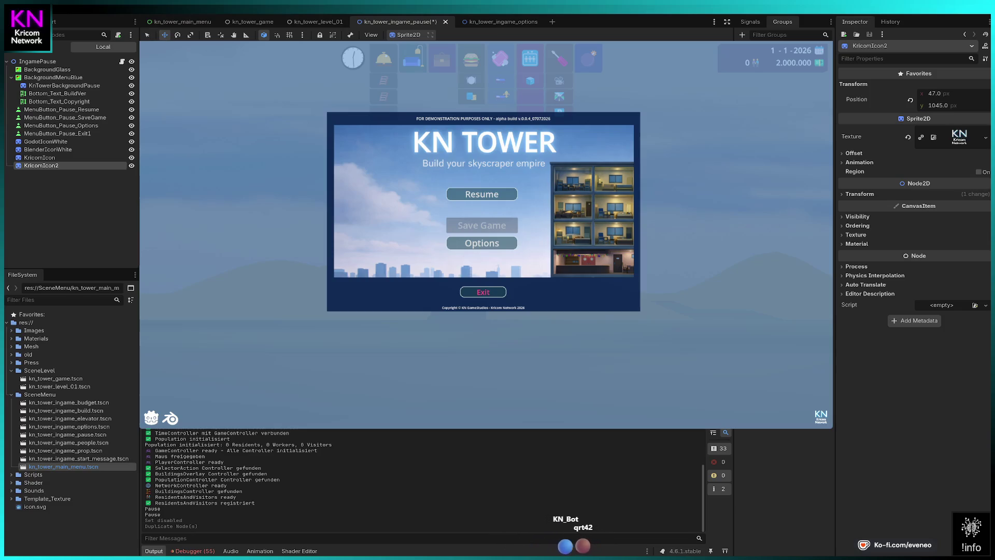
{"action": "left_click_drag", "start_coordinate": [157, 417], "coordinate": [162, 421]}
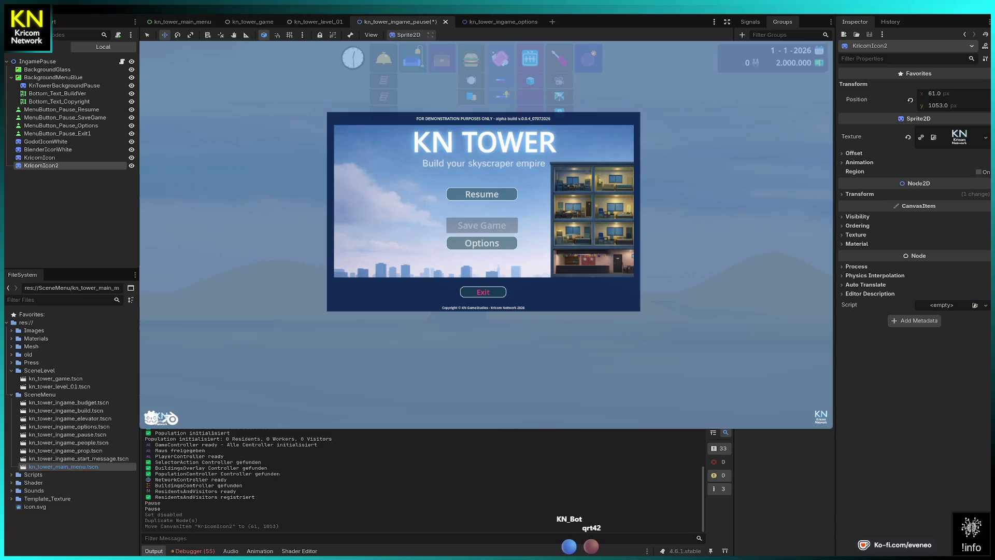
{"action": "key", "text": "Left"}
{"action": "key", "text": "Left"}
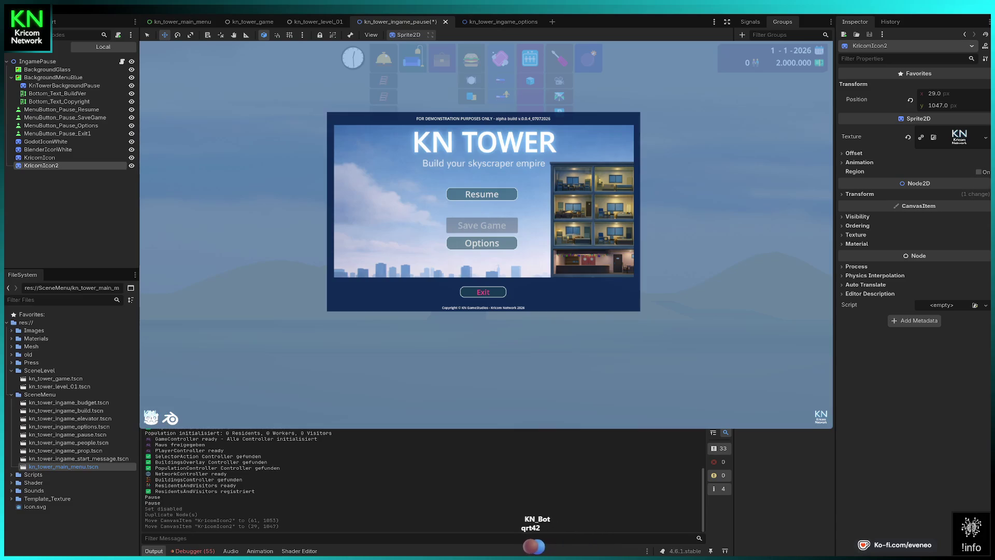
{"action": "key", "text": "q"}
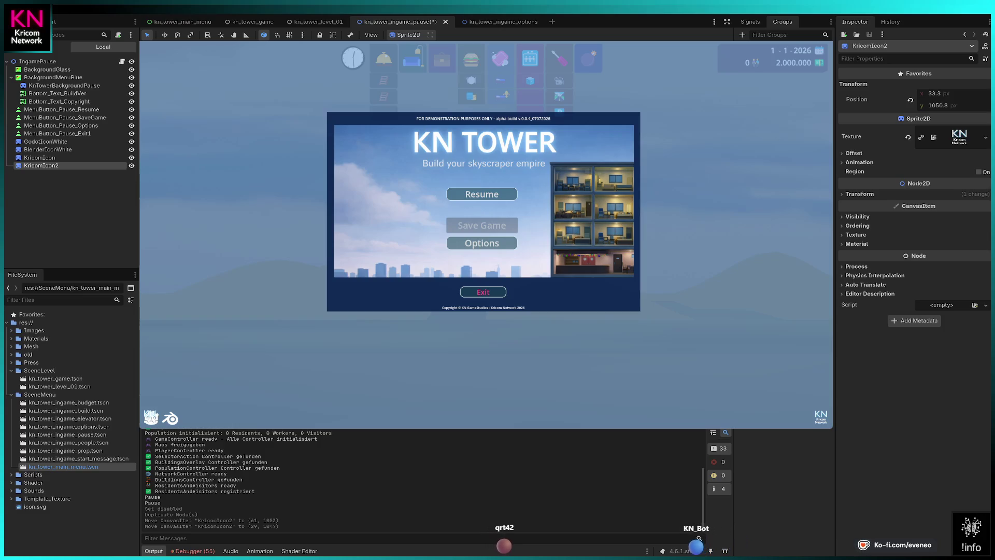
{"action": "left_click_drag", "start_coordinate": [151, 419], "coordinate": [158, 424]}
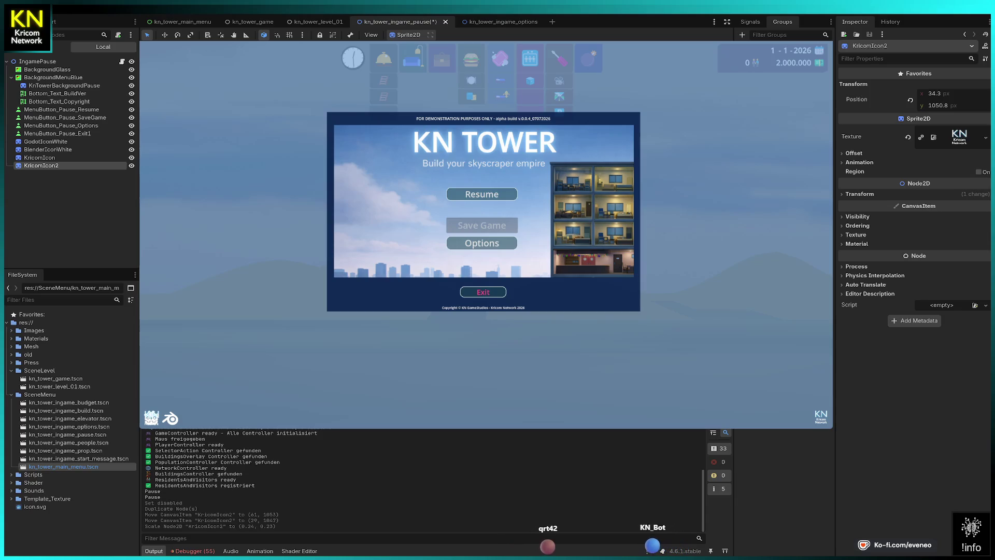
{"action": "key", "text": "Left"}
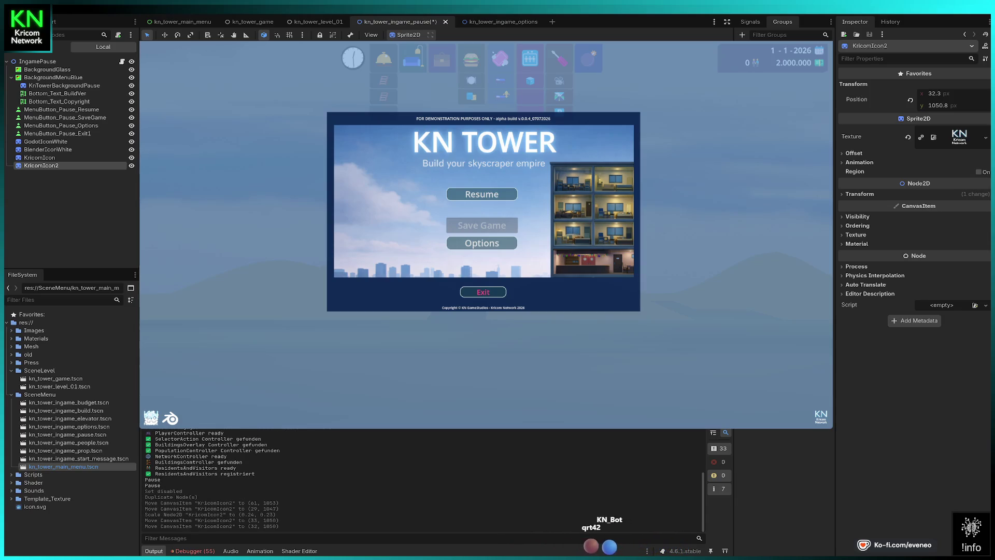
{"action": "key", "text": "Up"}
{"action": "key", "text": "Up"}
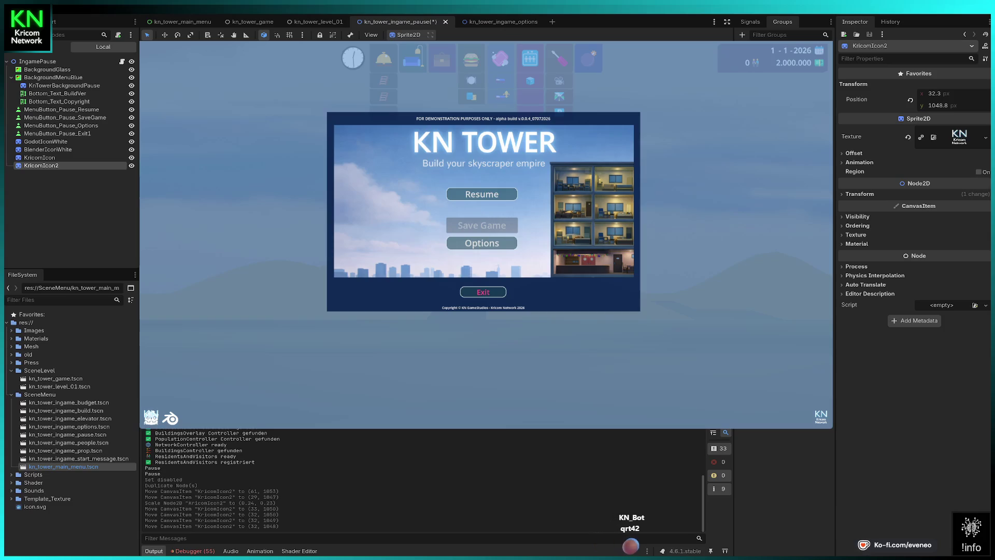
{"action": "key", "text": "Left"}
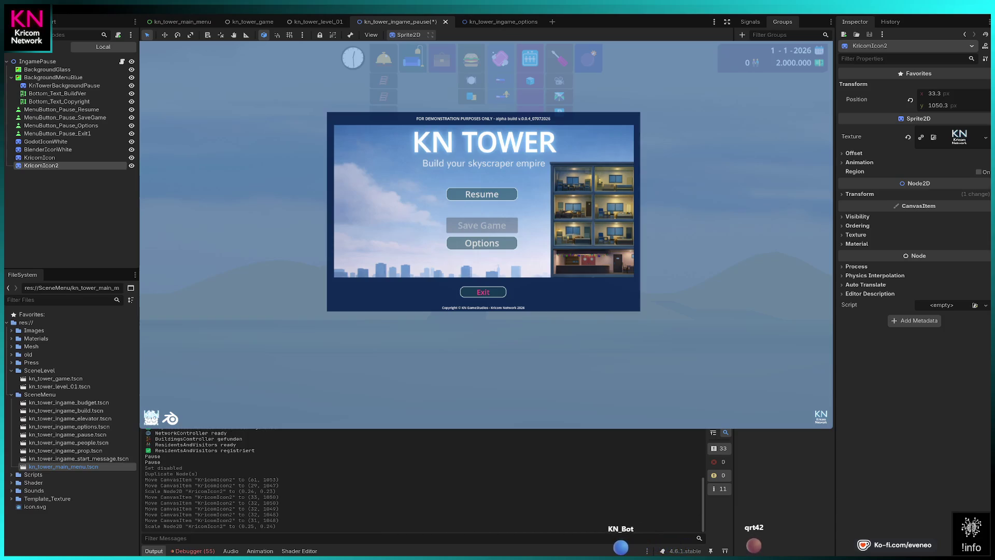
{"action": "key", "text": "Right"}
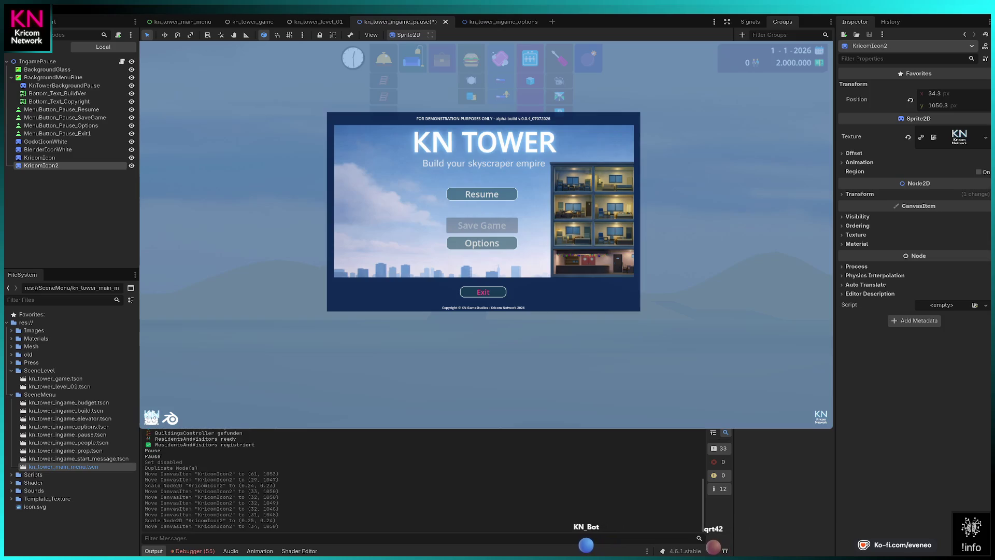
{"action": "key", "text": "Left"}
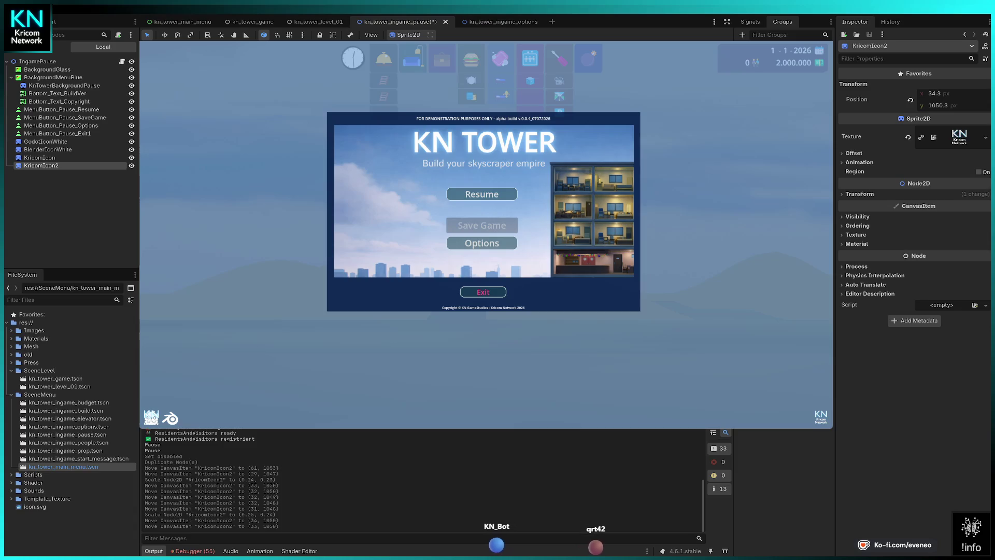
{"action": "key", "text": "Right"}
Set the copy's Position x to 1900, then fine-tune it left to about 1891.
{"action": "left_click_drag", "start_coordinate": [153, 418], "coordinate": [164, 417]}
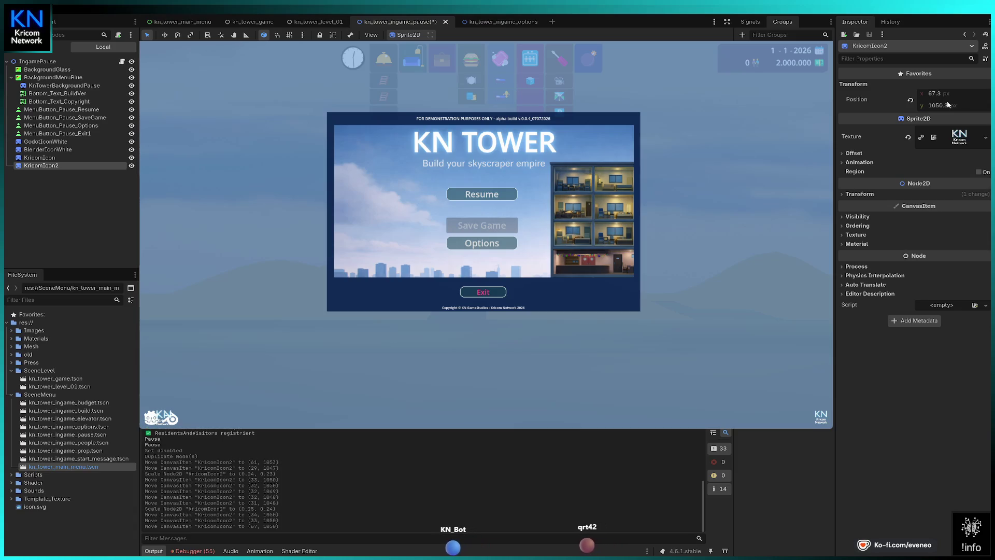
{"action": "left_click", "coordinate": [933, 93]}
{"action": "type", "text": "1900"}
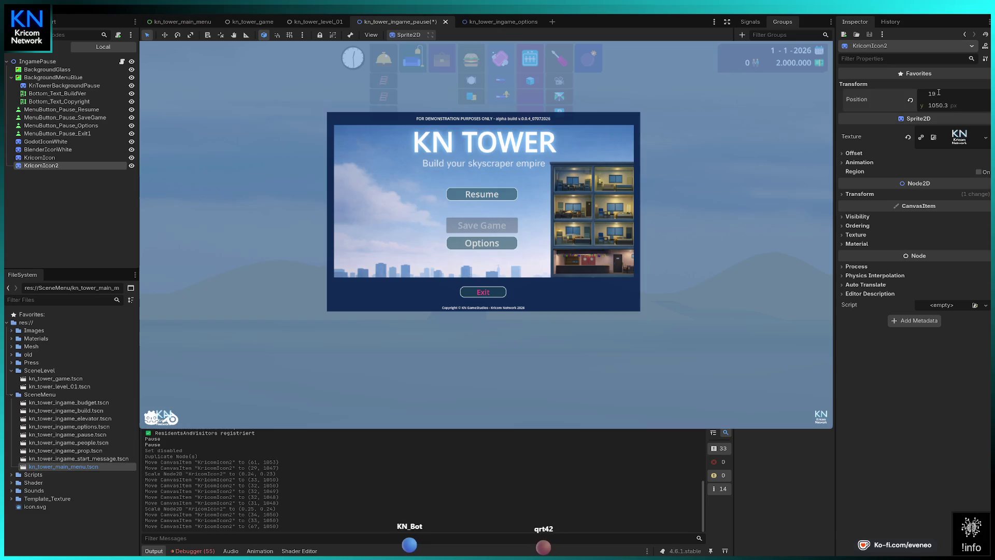
{"action": "key", "text": "Return"}
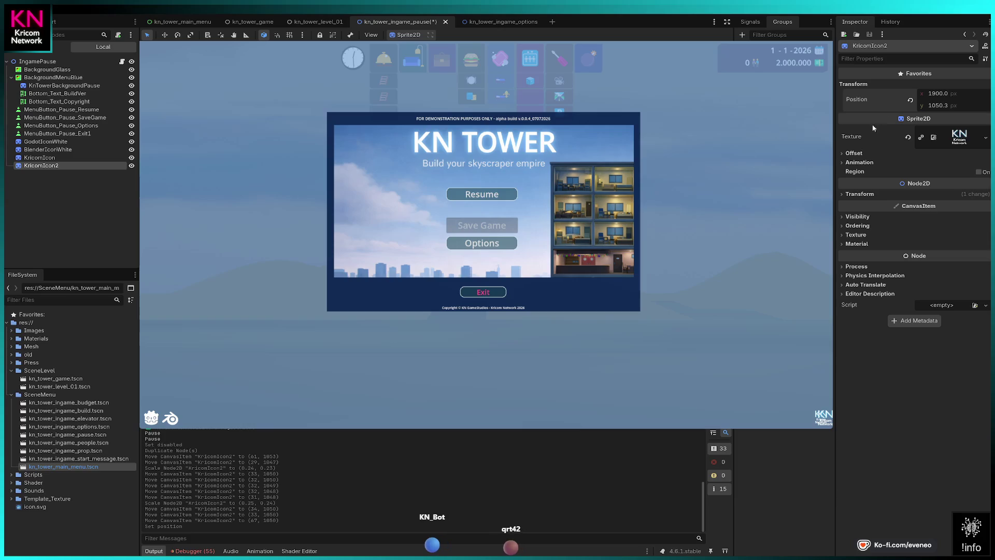
{"action": "left_click_drag", "start_coordinate": [939, 97], "coordinate": [935, 97]}
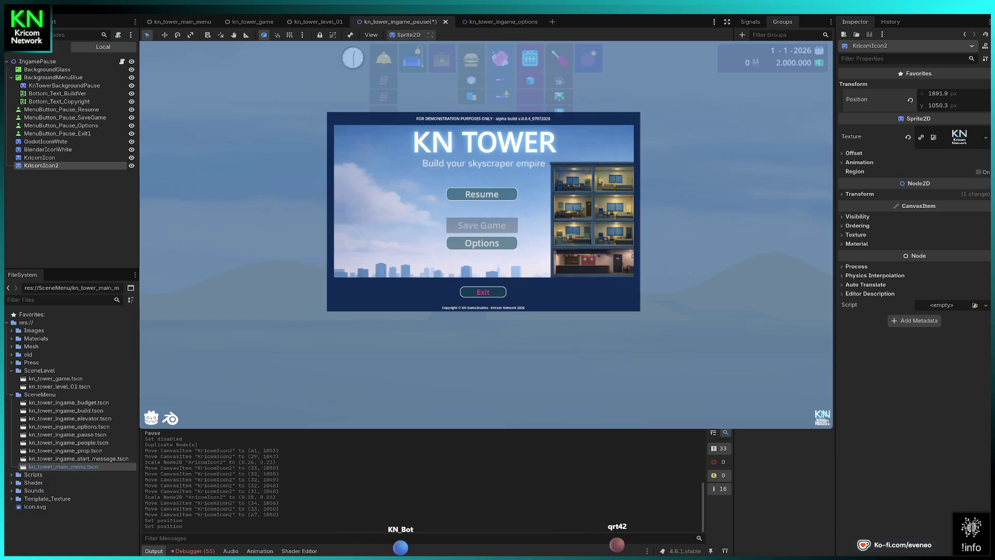
{"action": "left_click_drag", "start_coordinate": [935, 97], "coordinate": [935, 96]}
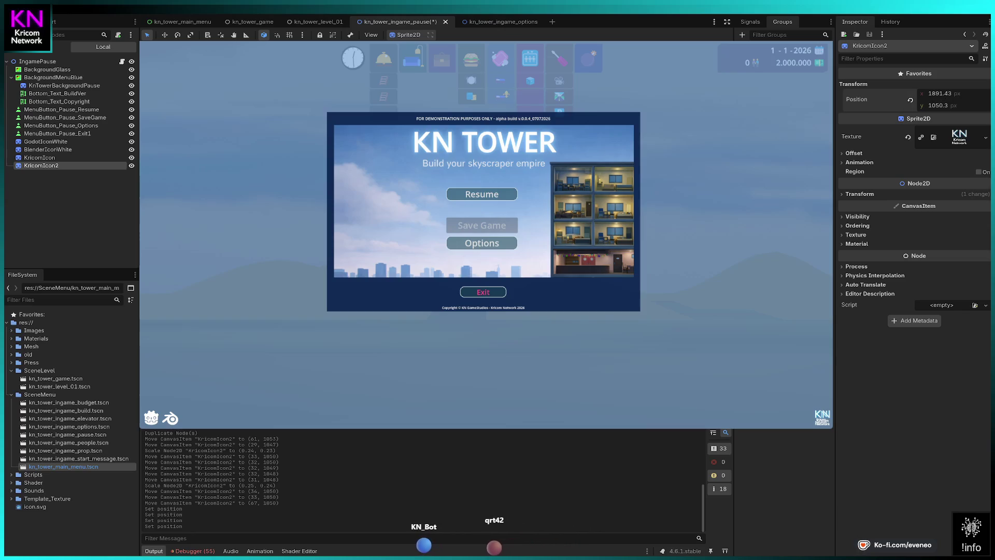
{"action": "left_click", "coordinate": [49, 161]}
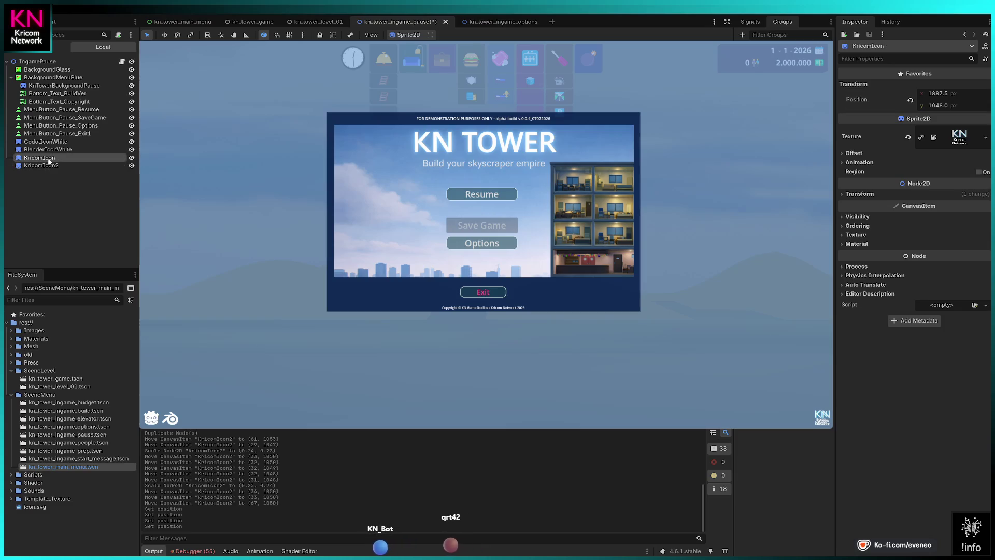
Delete the original logo sprite and rename KricomIcon2 to KricomIcon.
{"action": "key", "text": "Delete"}
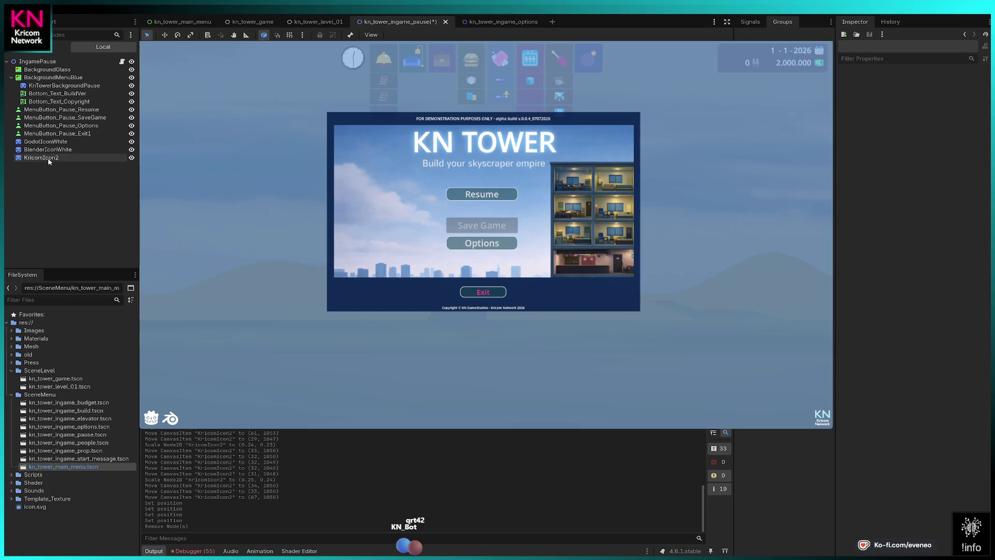
{"action": "left_click", "coordinate": [49, 161]}
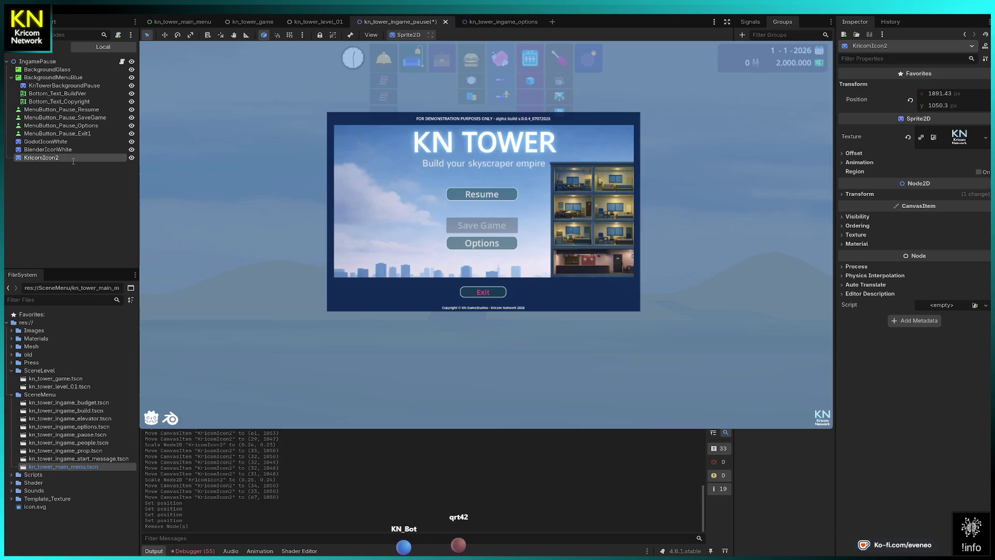
{"action": "key", "text": "BackSpace"}
{"action": "key", "text": "Return"}
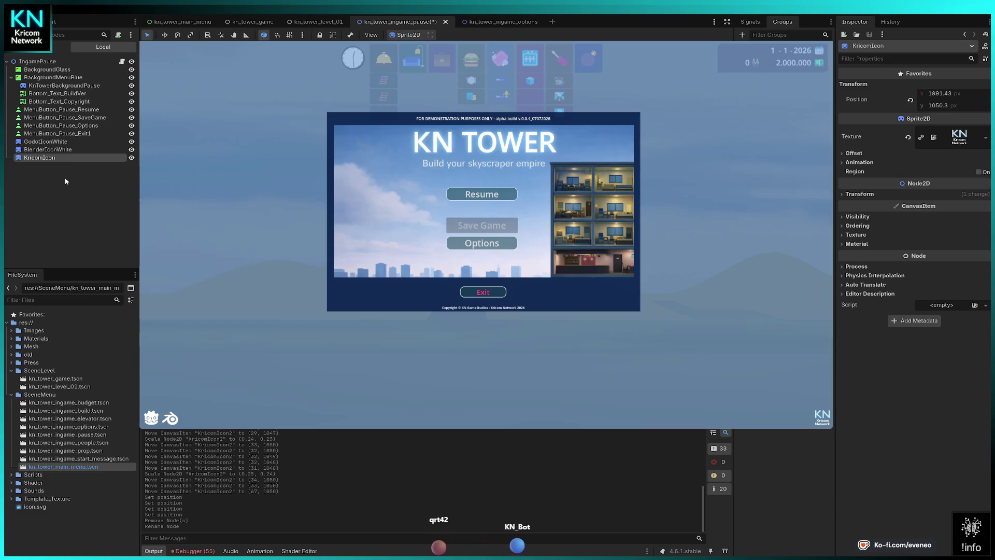
{"action": "left_click", "coordinate": [44, 150]}
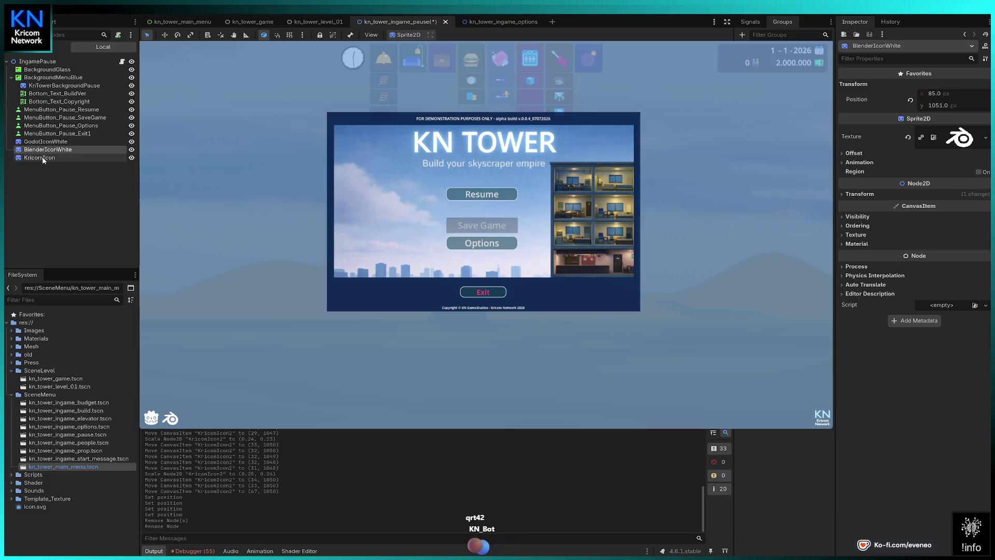
{"action": "left_click", "coordinate": [43, 158]}
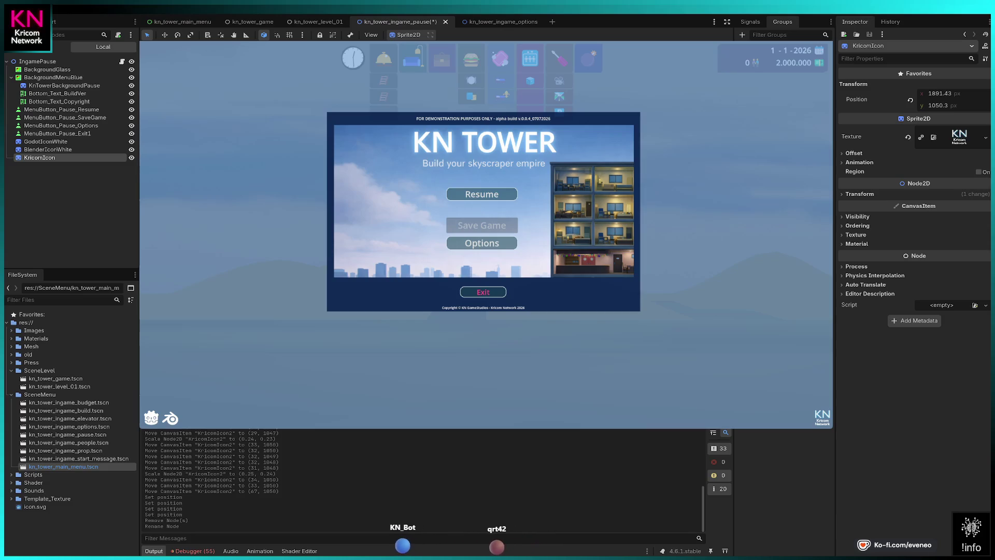
{"action": "left_click", "coordinate": [494, 24]}
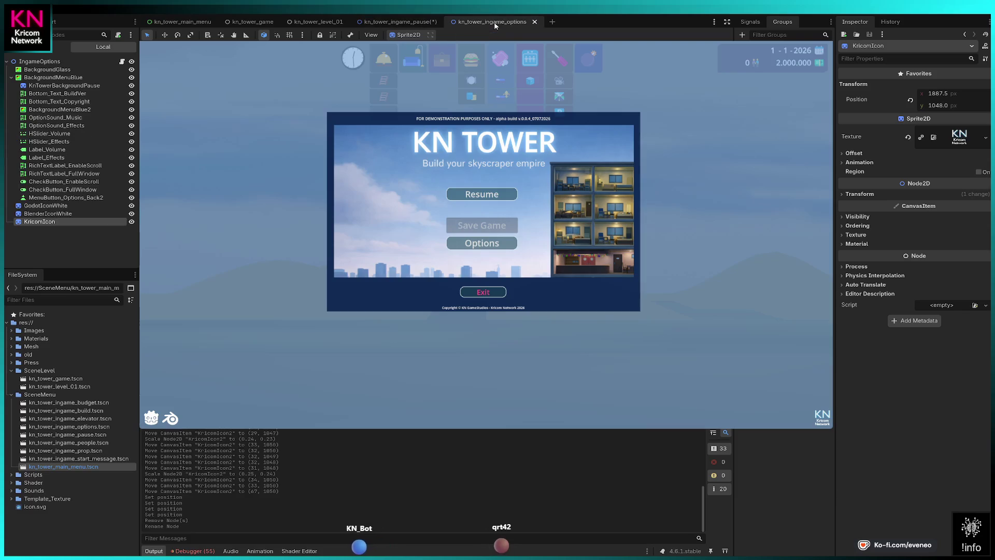
Paste the logo into the options scene, delete the old KricomIcon, and rename the copy KricomIcon.
{"action": "left_click", "coordinate": [45, 62]}
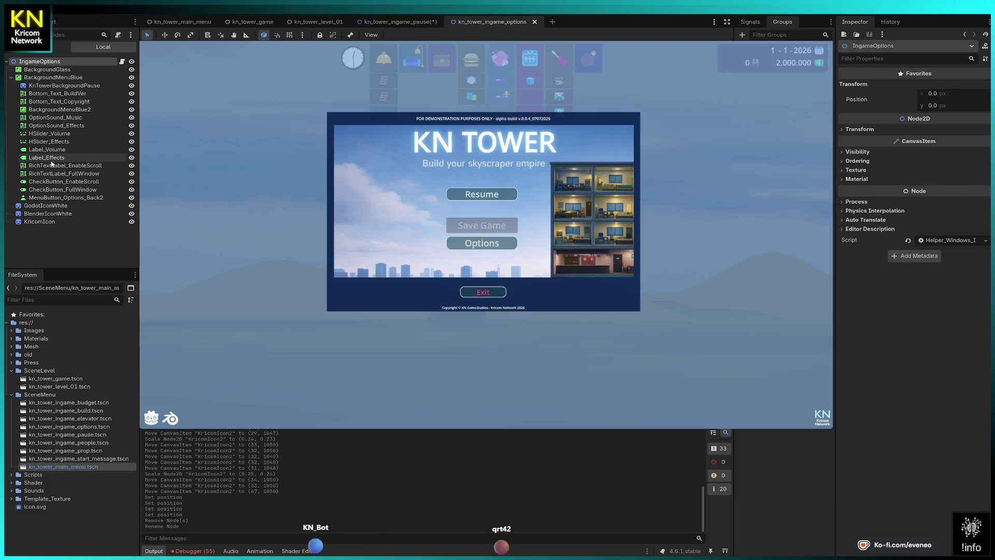
{"action": "key", "text": "ctrl+v"}
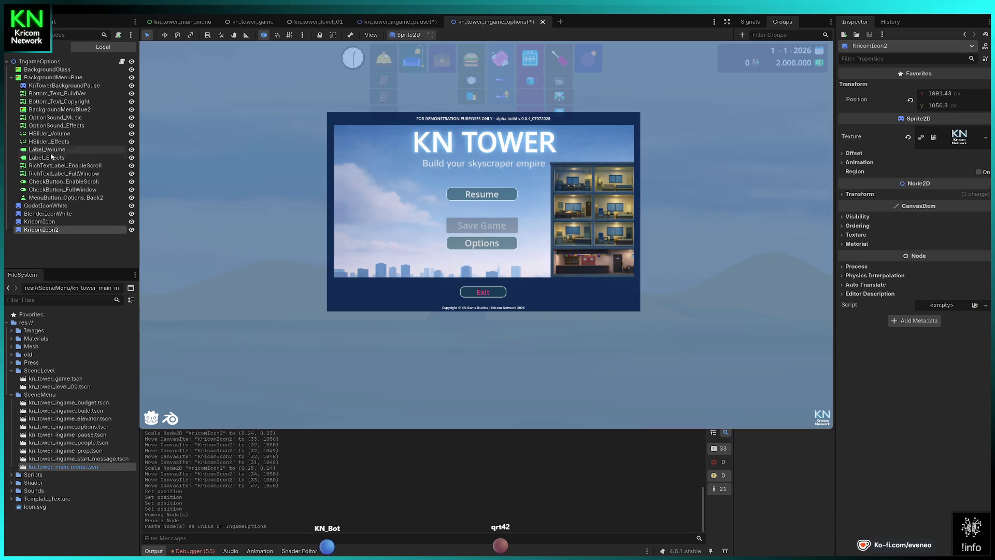
{"action": "left_click", "coordinate": [53, 223]}
{"action": "key", "text": "Delete"}
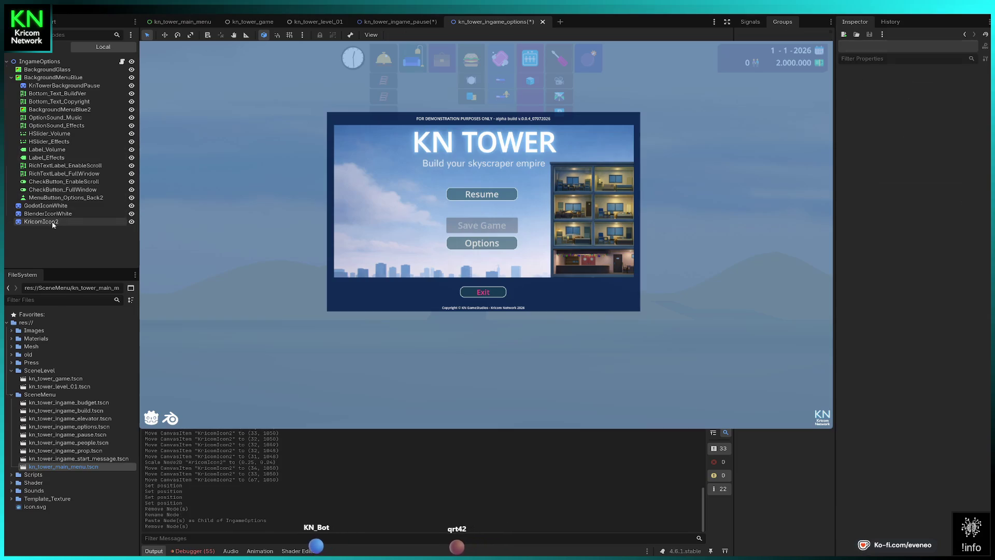
{"action": "left_click", "coordinate": [56, 223]}
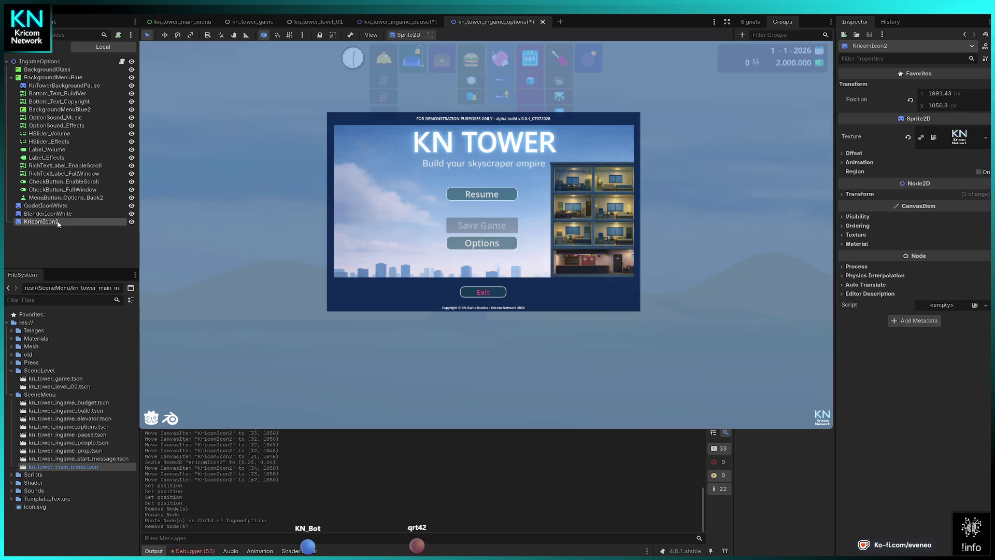
{"action": "key", "text": "BackSpace"}
{"action": "key", "text": "Return"}
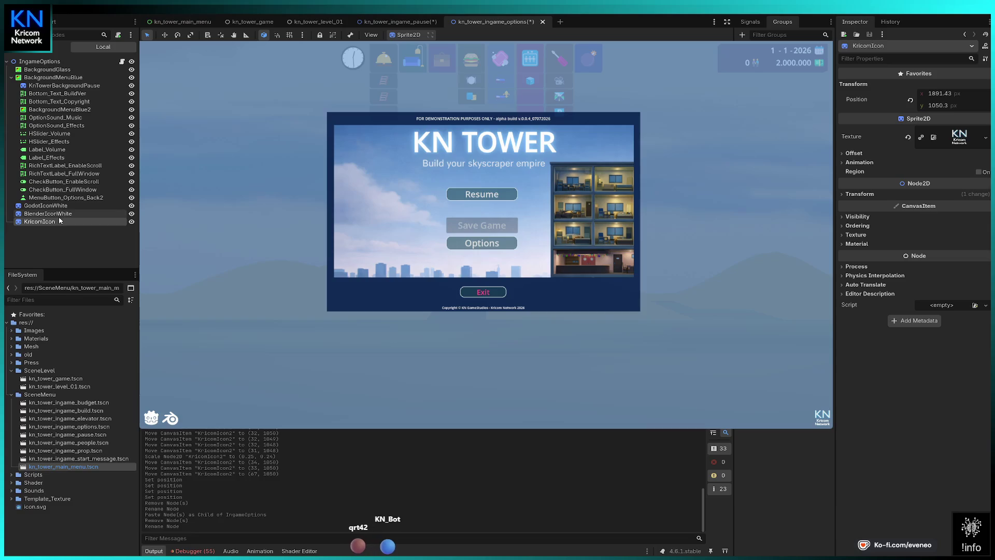
{"action": "left_click", "coordinate": [182, 24]}
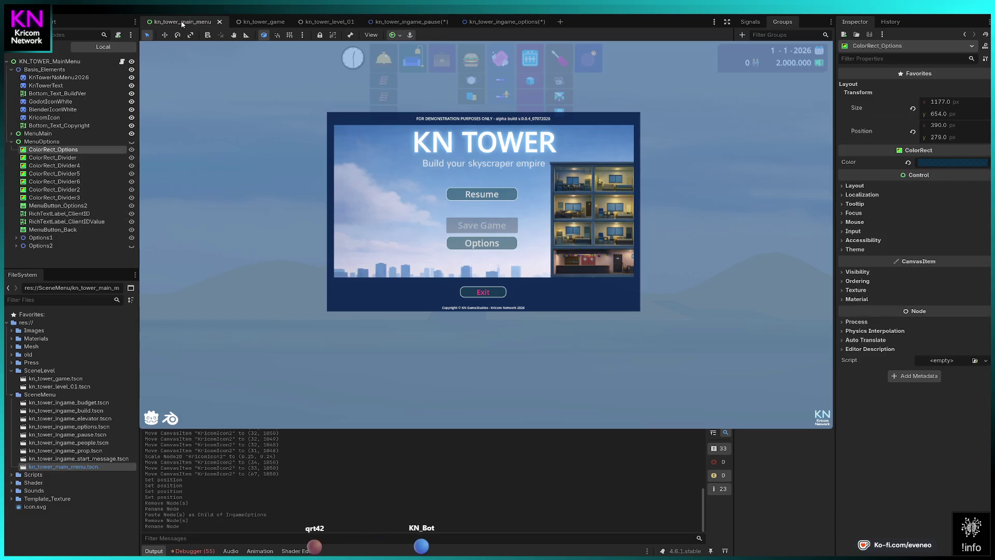
Paste the logo into the main menu, move it into Basis_Elements, and rename it KricomIcon.
{"action": "left_click", "coordinate": [51, 62]}
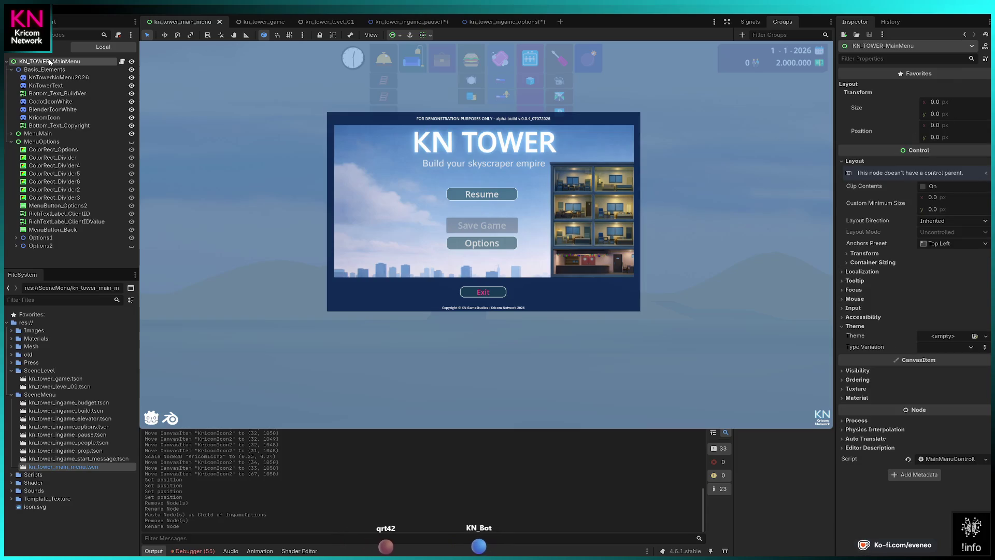
{"action": "key", "text": "ctrl+v"}
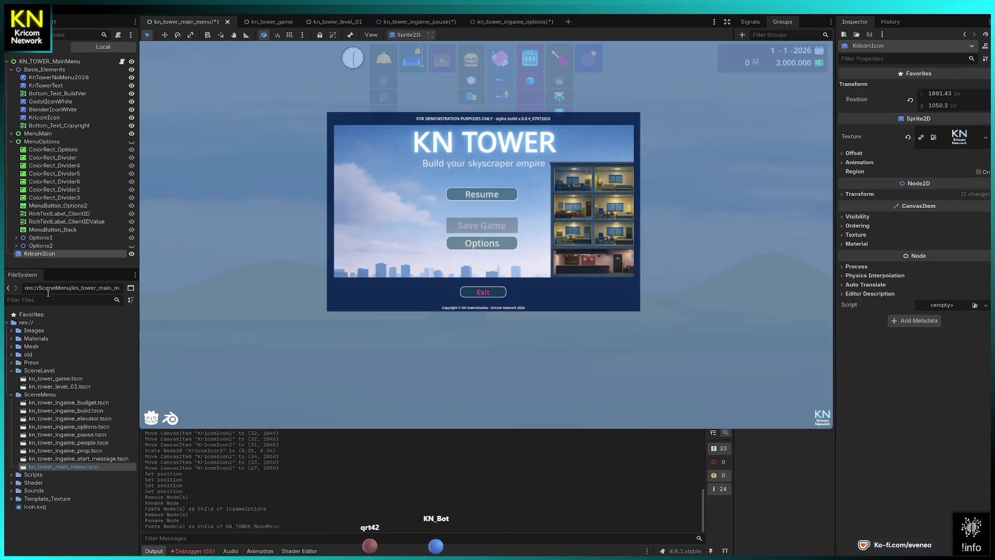
{"action": "left_click_drag", "start_coordinate": [40, 254], "coordinate": [50, 124]}
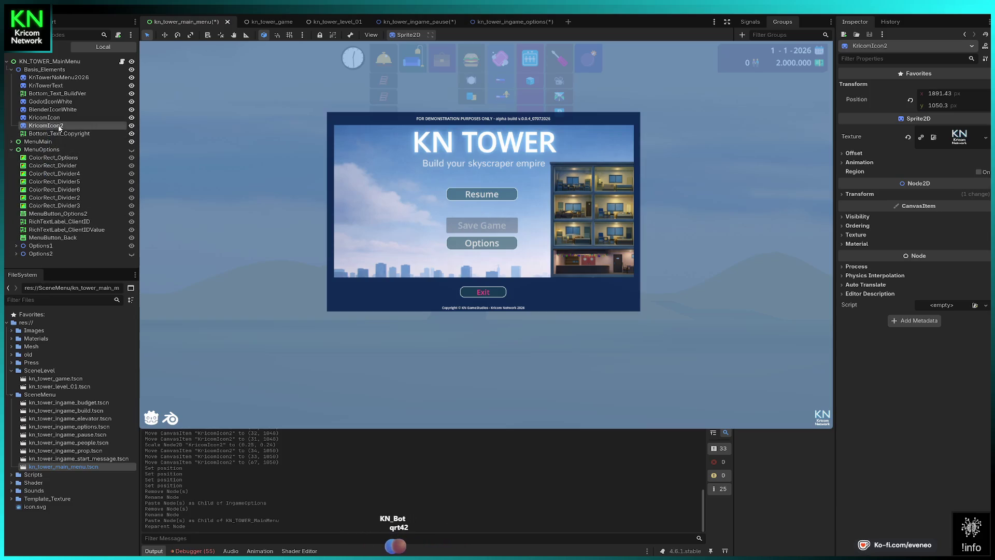
{"action": "key", "text": "Delete"}
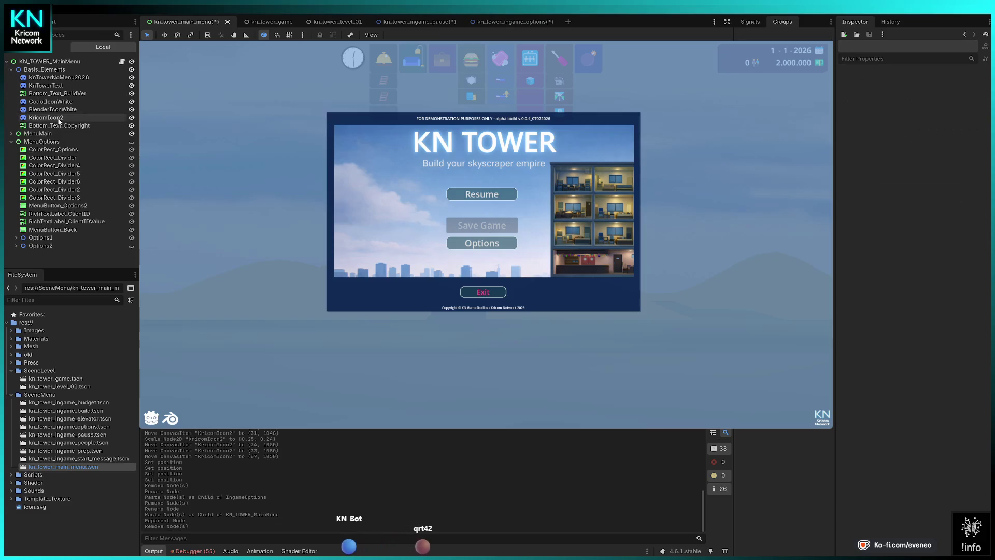
{"action": "left_click", "coordinate": [68, 117]}
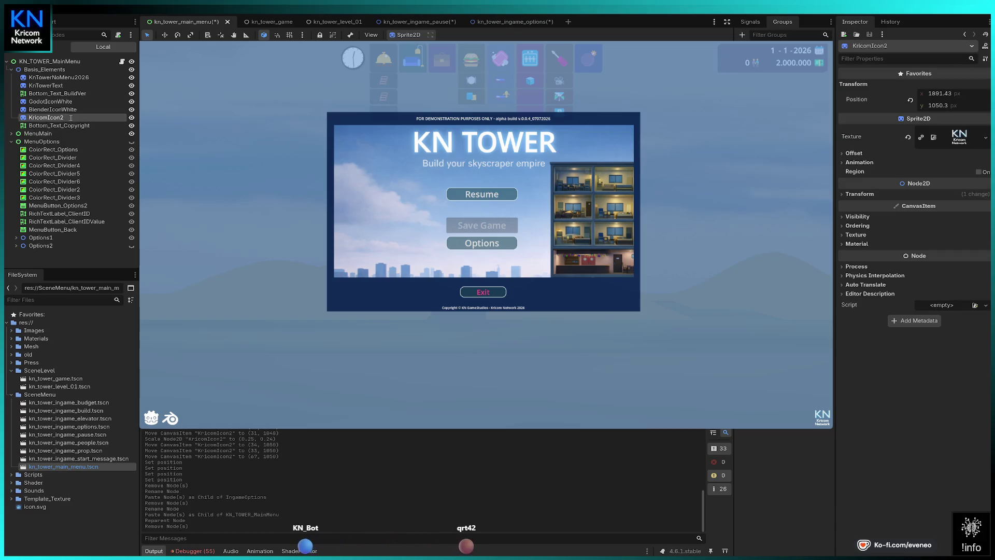
{"action": "key", "text": "BackSpace"}
{"action": "key", "text": "Return"}
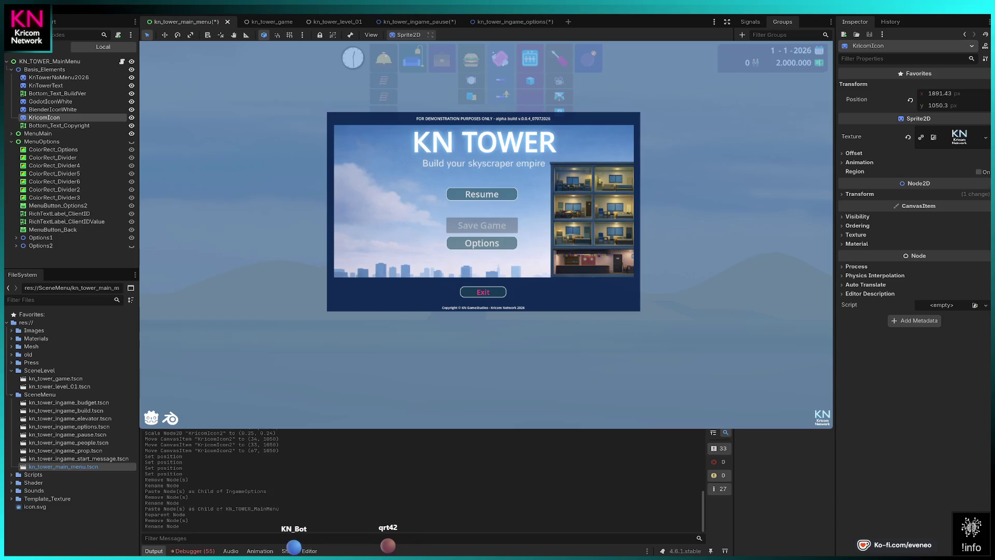
{"action": "left_click", "coordinate": [59, 125]}
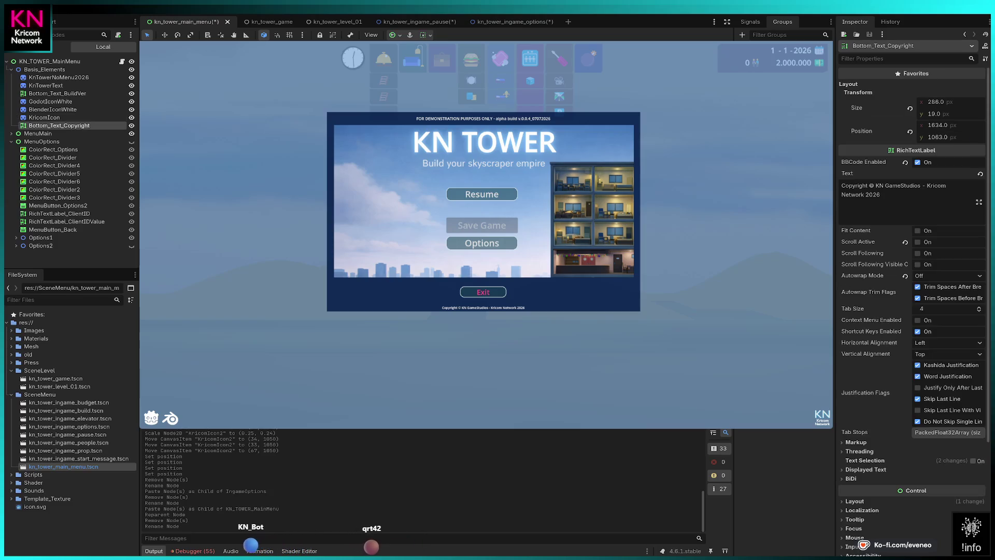
Move Bottom_Text_Copyright up to about y 1061 and make it 20 px tall.
{"action": "key", "text": "Up"}
{"action": "key", "text": "Up"}
{"action": "key", "text": "Up"}
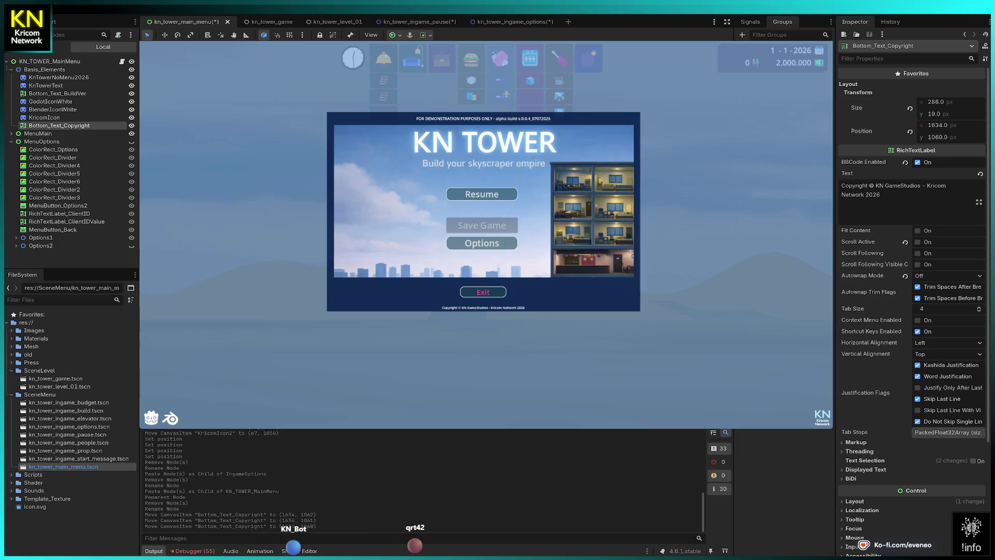
{"action": "key", "text": "Up"}
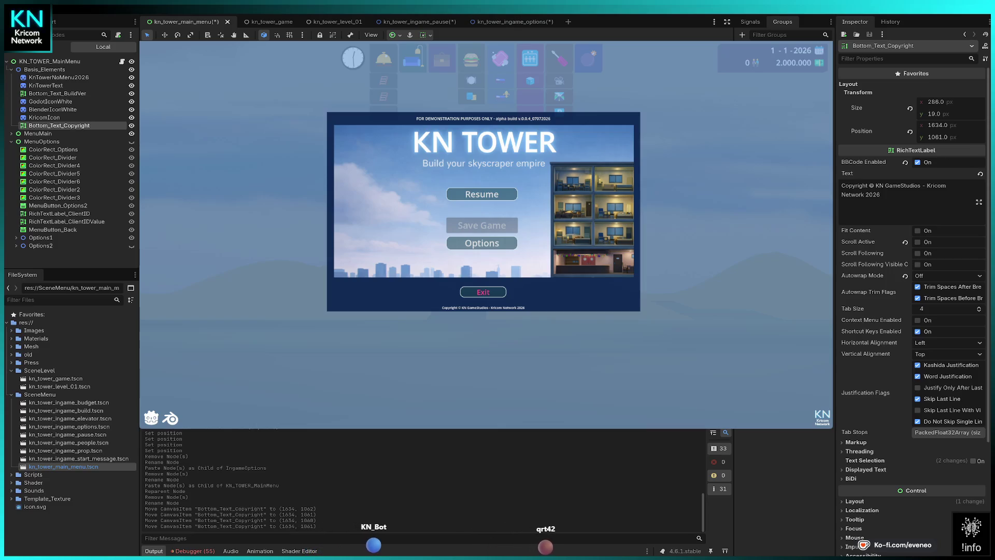
{"action": "left_click_drag", "start_coordinate": [949, 114], "coordinate": [948, 113]}
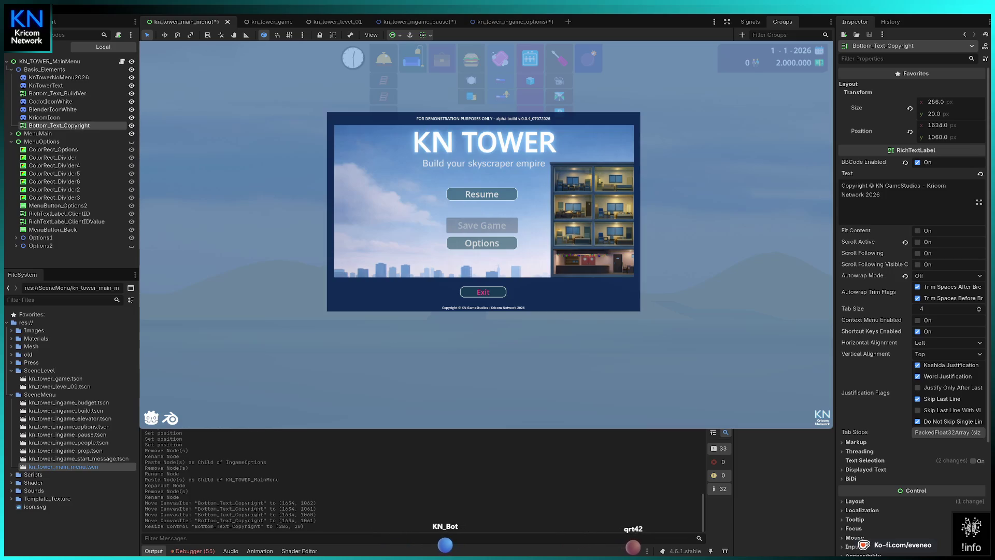
{"action": "key", "text": "Down"}
{"action": "key", "text": "Up"}
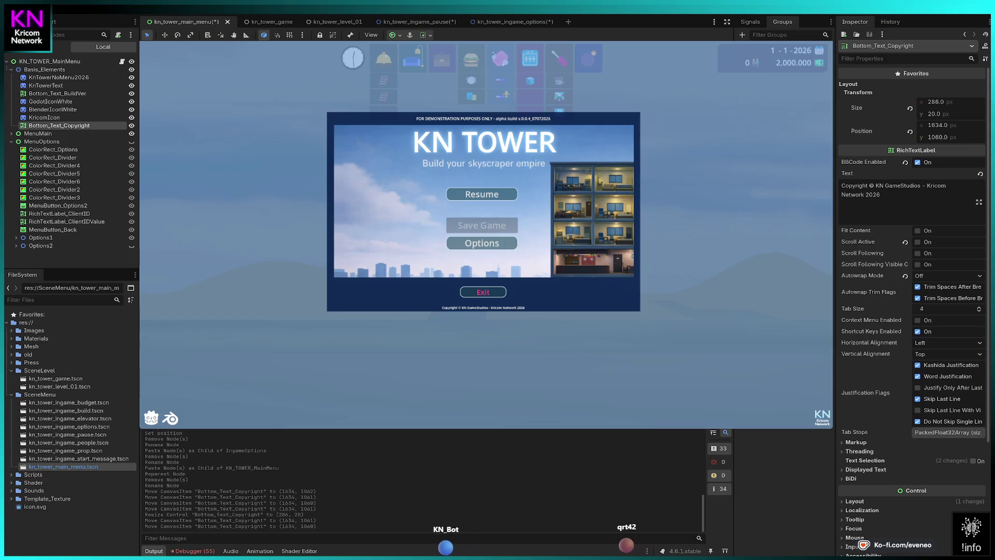
{"action": "key", "text": "Escape"}
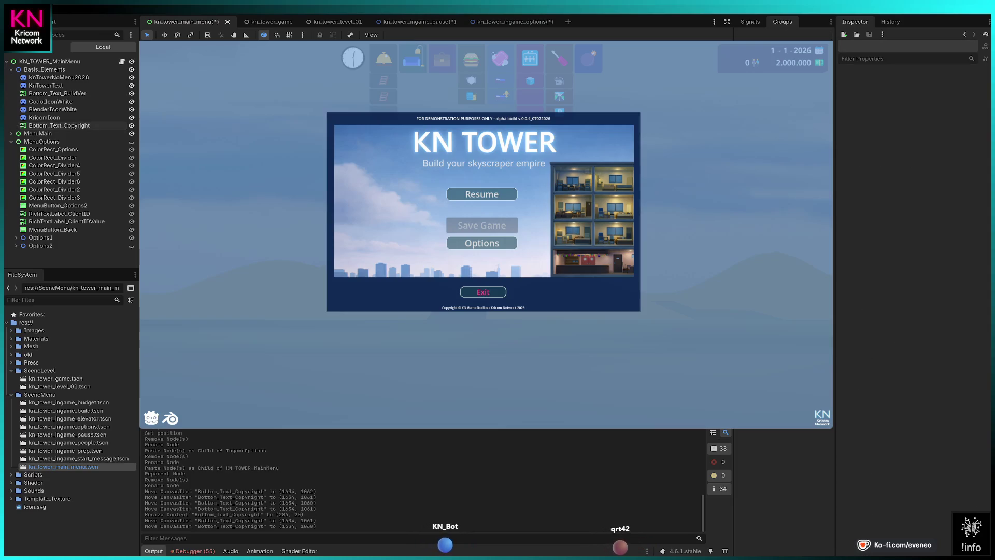
{"action": "left_click", "coordinate": [59, 125]}
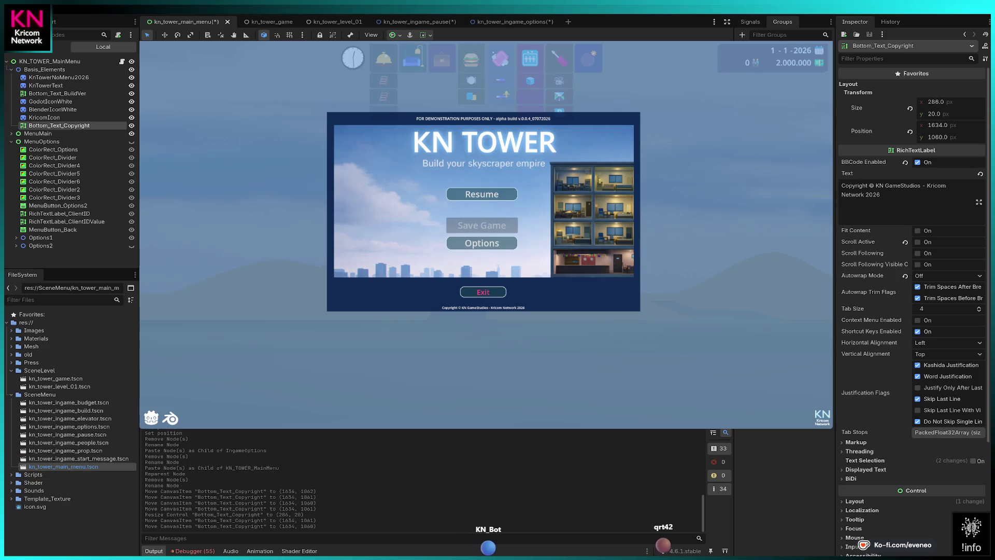
{"action": "key", "text": "Down"}
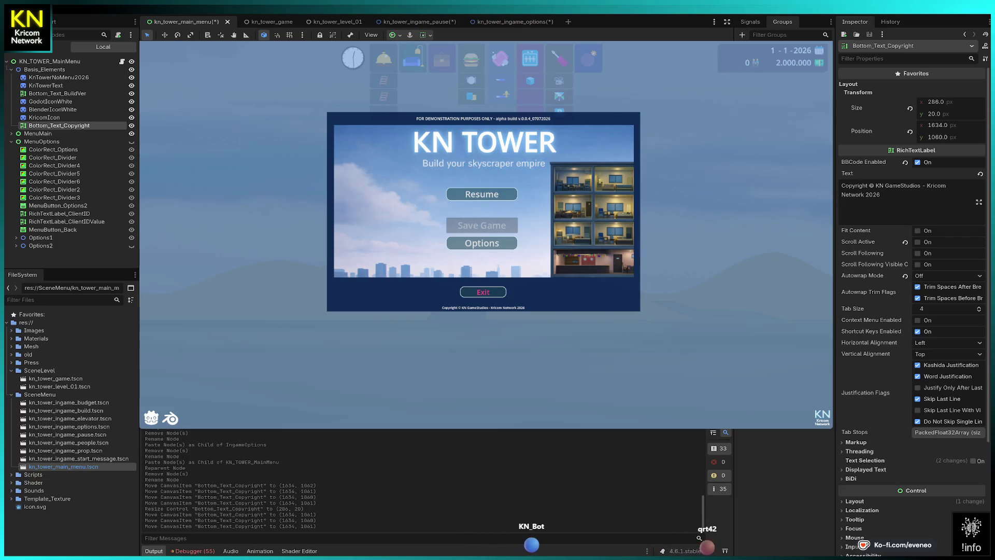
{"action": "key", "text": "Escape"}
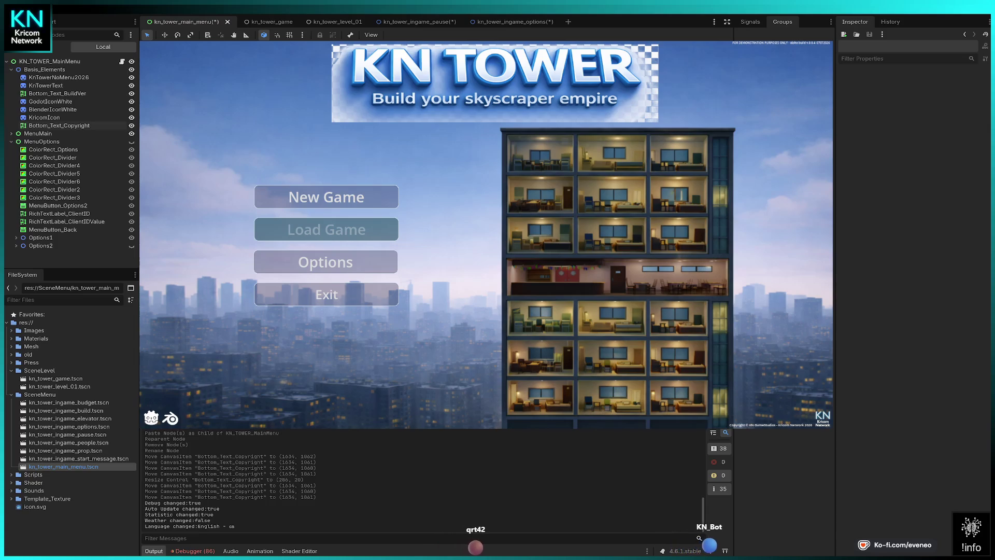
Set Bottom_Text_Copyright's Position x to 1635 and adjust its y to about 1060.5.
{"action": "left_click", "coordinate": [59, 125]}
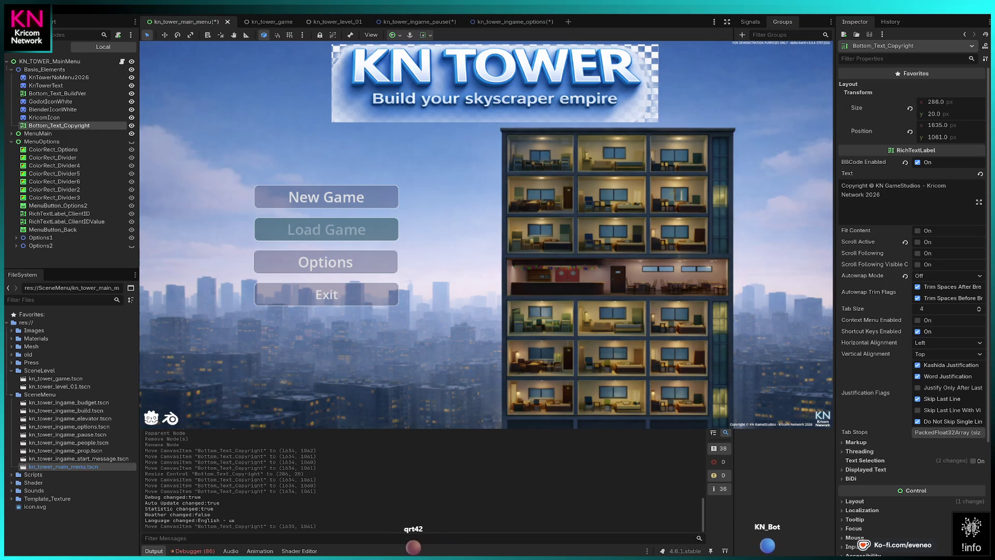
{"action": "key", "text": "Up"}
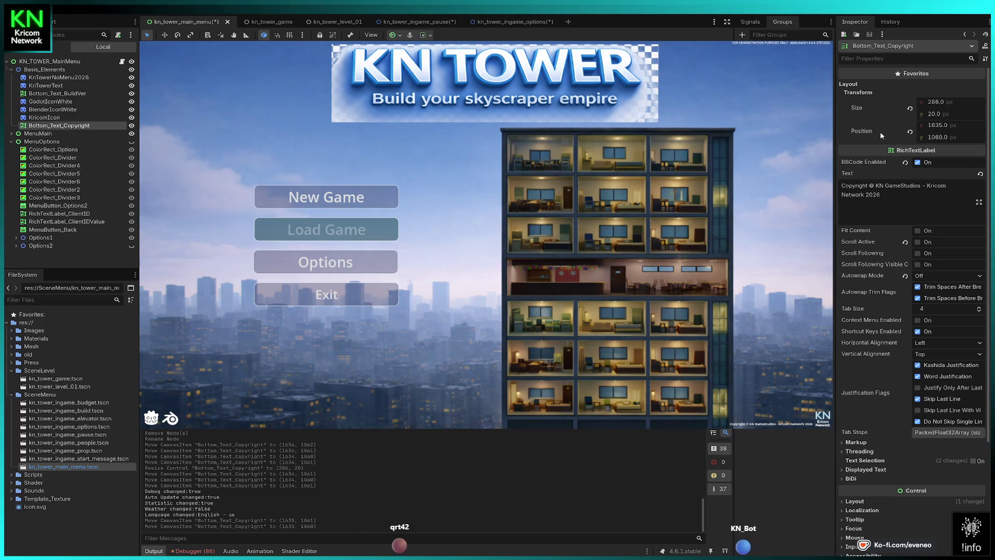
{"action": "double_click", "coordinate": [941, 127]}
{"action": "key", "text": "End"}
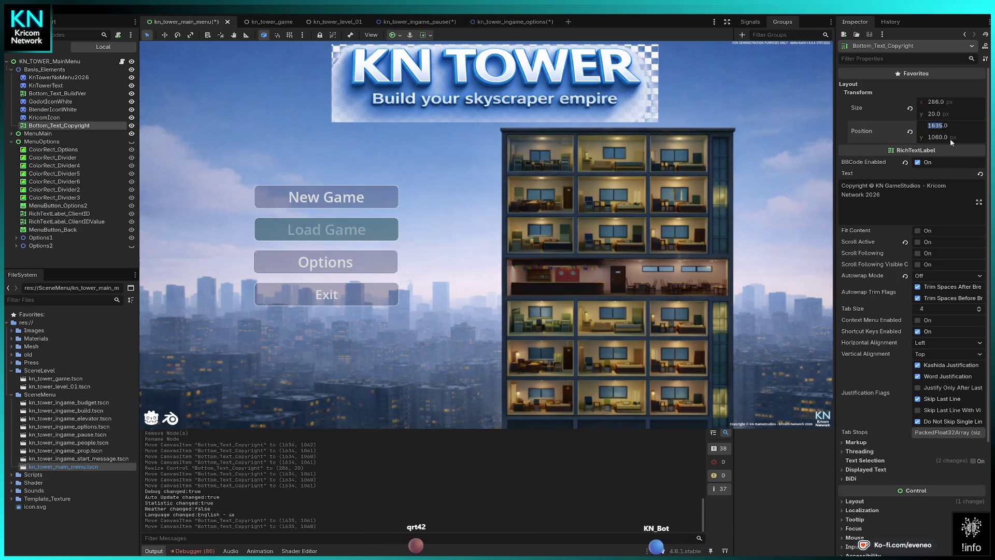
{"action": "key", "text": "BackSpace"}
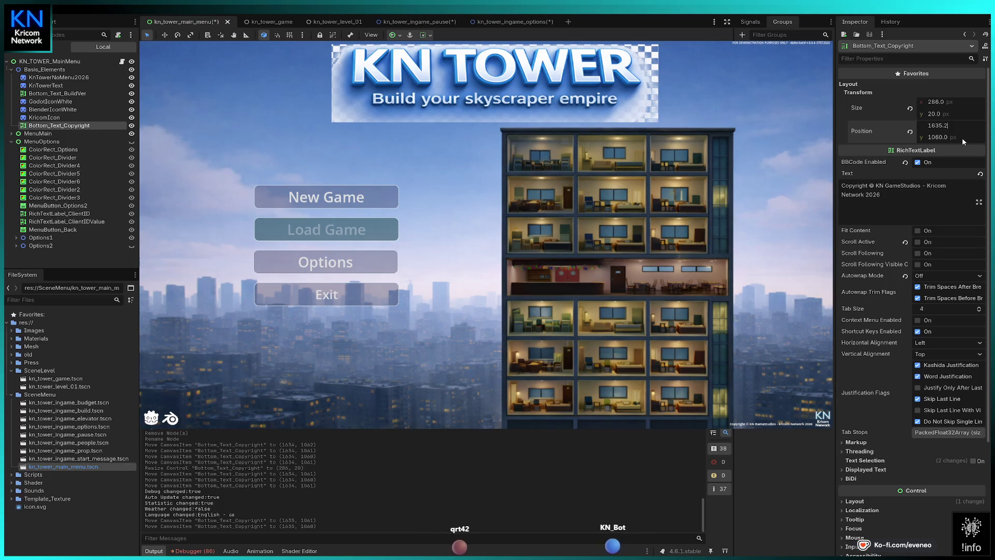
{"action": "type", "text": "2"}
{"action": "key", "text": "Return"}
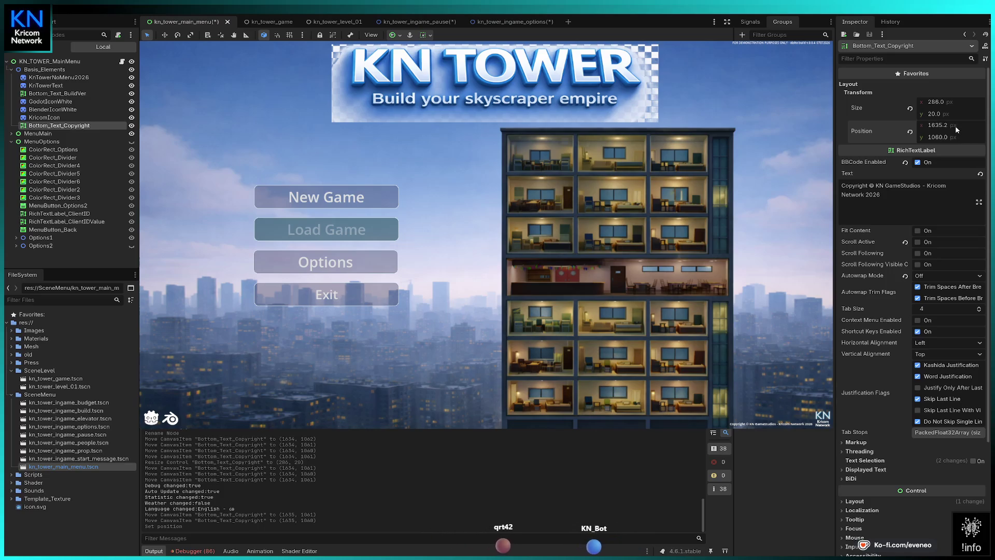
{"action": "type", "text": "1635.4"}
{"action": "key", "text": "Return"}
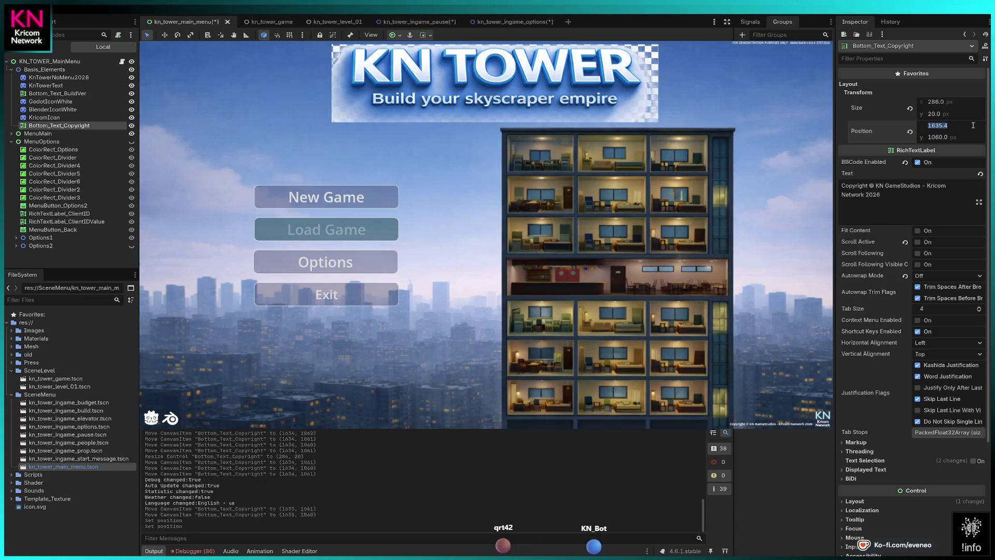
{"action": "left_click", "coordinate": [973, 126]}
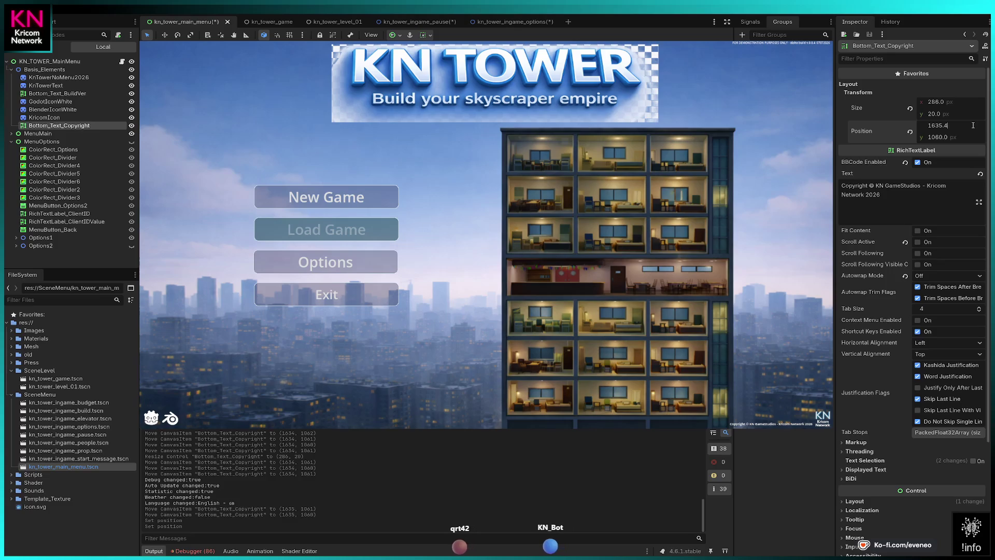
{"action": "key", "text": "Return"}
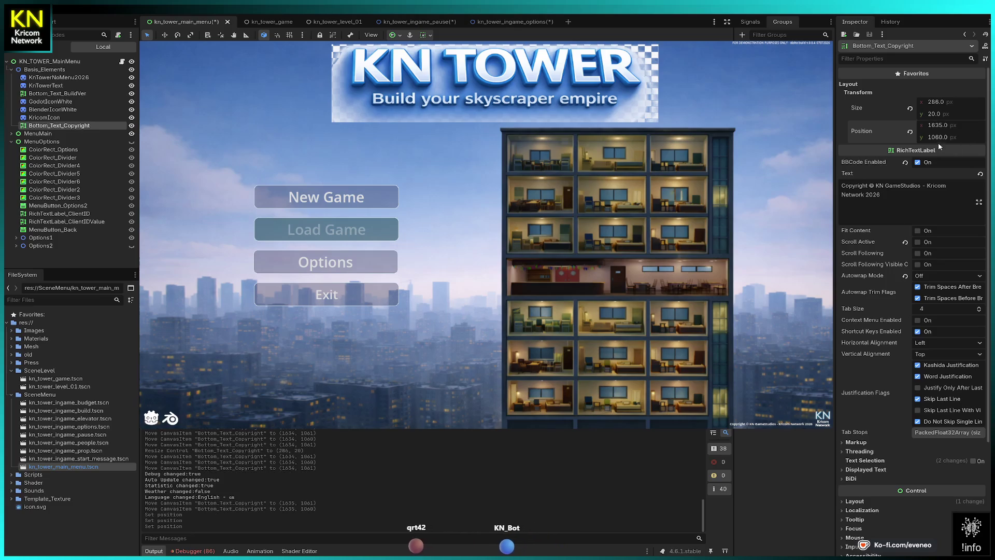
{"action": "left_click_drag", "start_coordinate": [940, 138], "coordinate": [941, 139]}
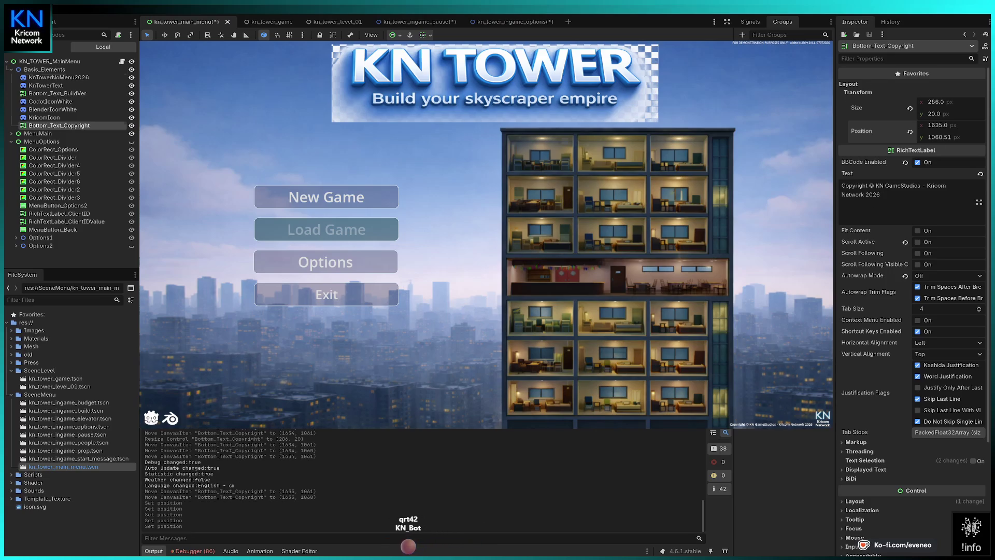
{"action": "left_click", "coordinate": [44, 117]}
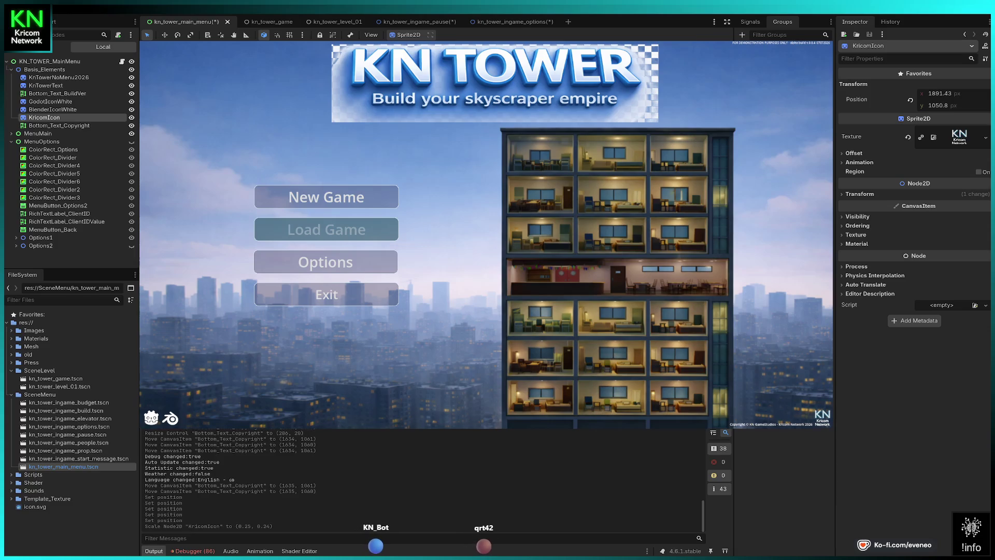
Reselect Bottom_Text_Copyright and narrow it to 231 × 20, keeping its 1635 × 1060.51 position.
{"action": "key", "text": "Escape"}
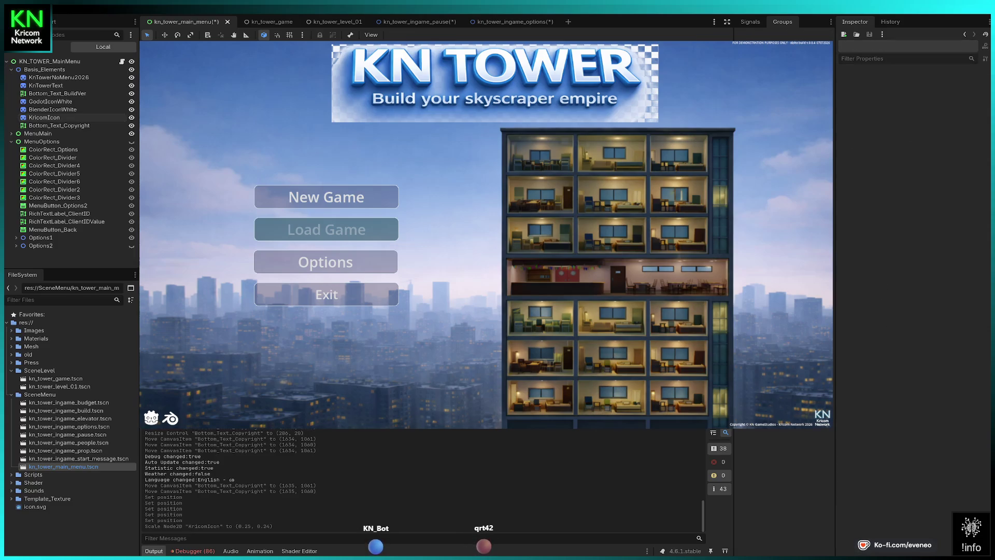
{"action": "left_click", "coordinate": [59, 125]}
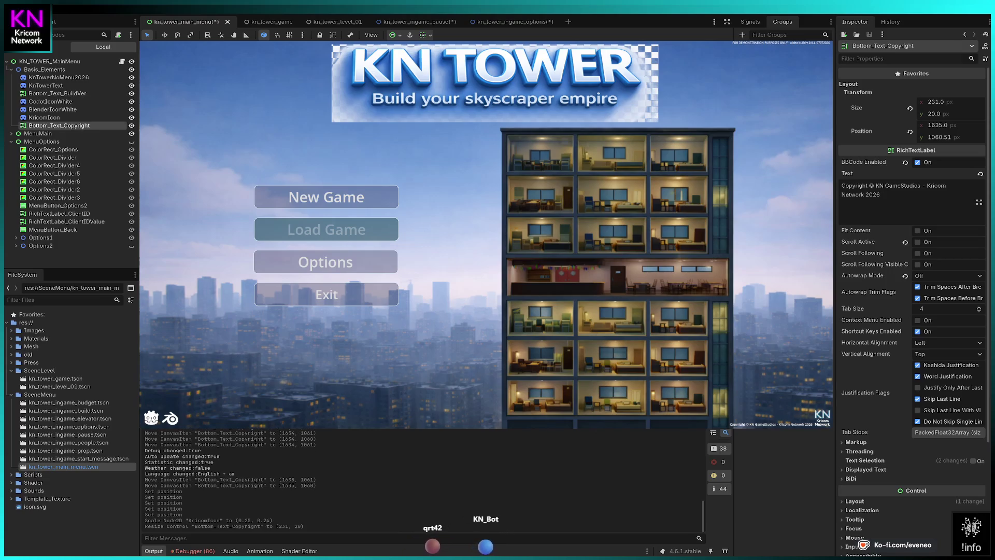
{"action": "key", "text": "Escape"}
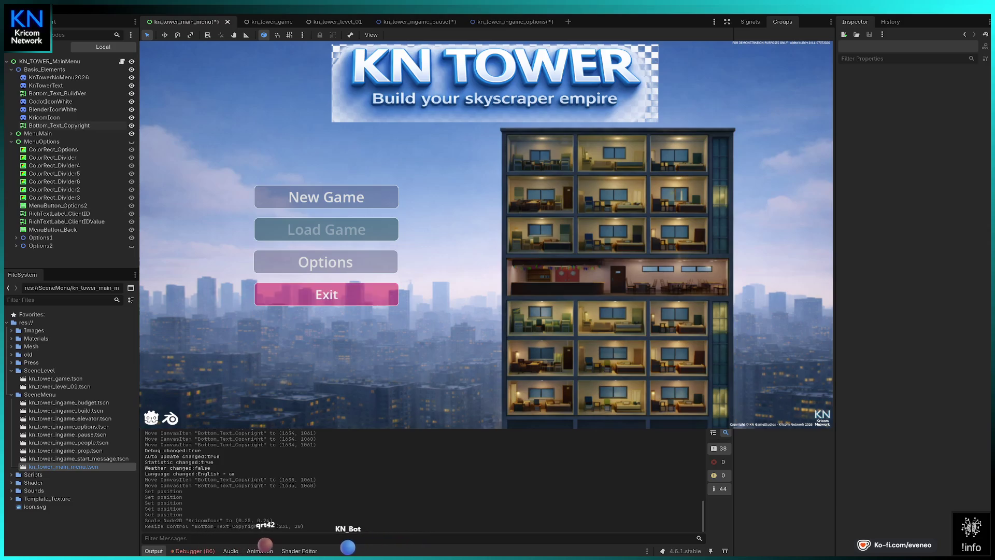
Toggle the Options node visible so its language, volume, input and resolution settings appear.
{"action": "key", "text": "Up"}
{"action": "key", "text": "Return"}
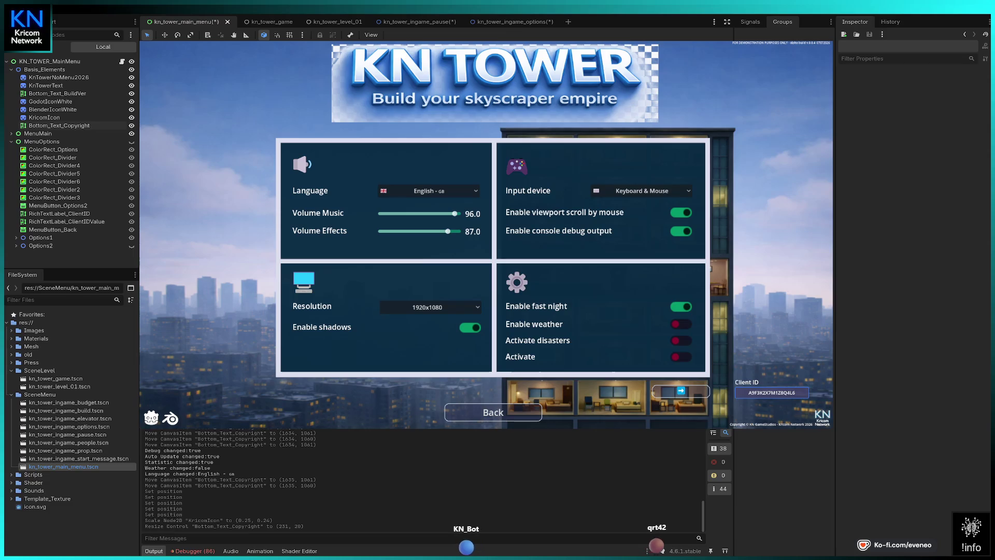
Switch the game's Language option to Deutsch, then Español, then Italiano.
{"action": "left_click", "coordinate": [428, 191]}
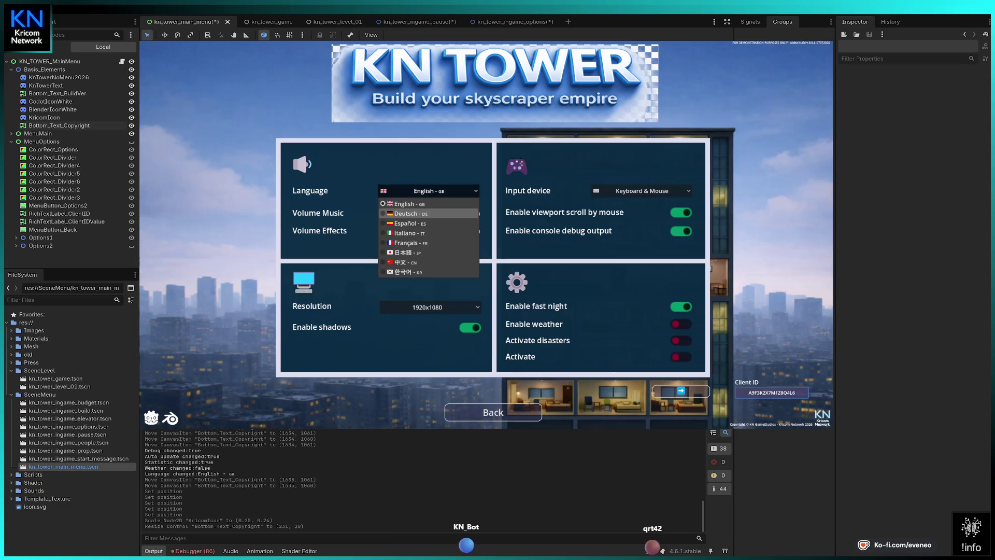
{"action": "left_click", "coordinate": [428, 213]}
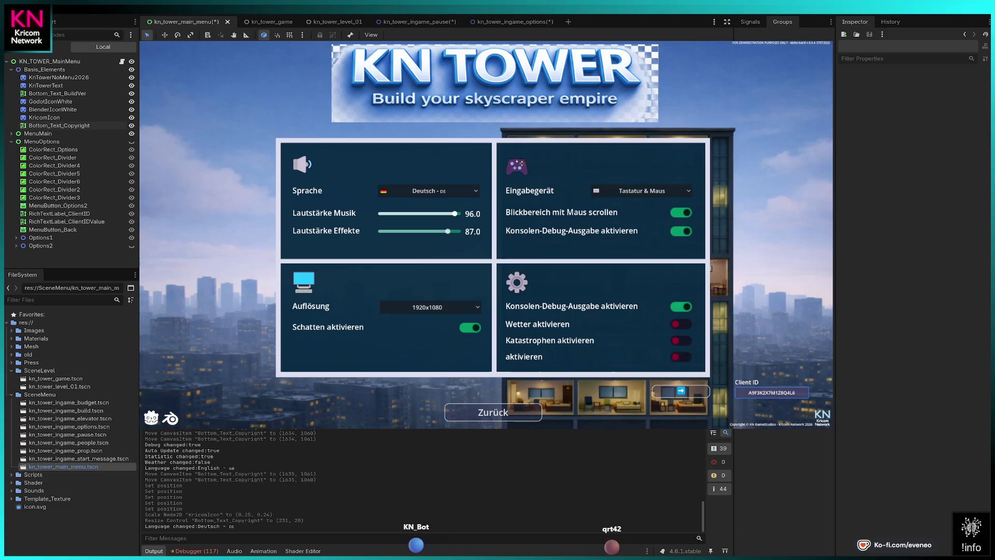
{"action": "left_click", "coordinate": [428, 190]}
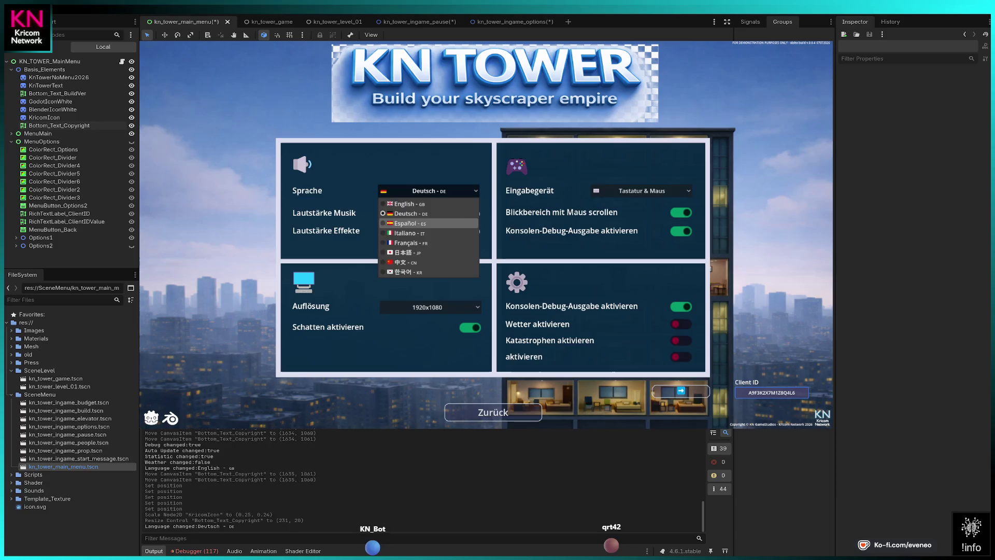
{"action": "left_click", "coordinate": [428, 223]}
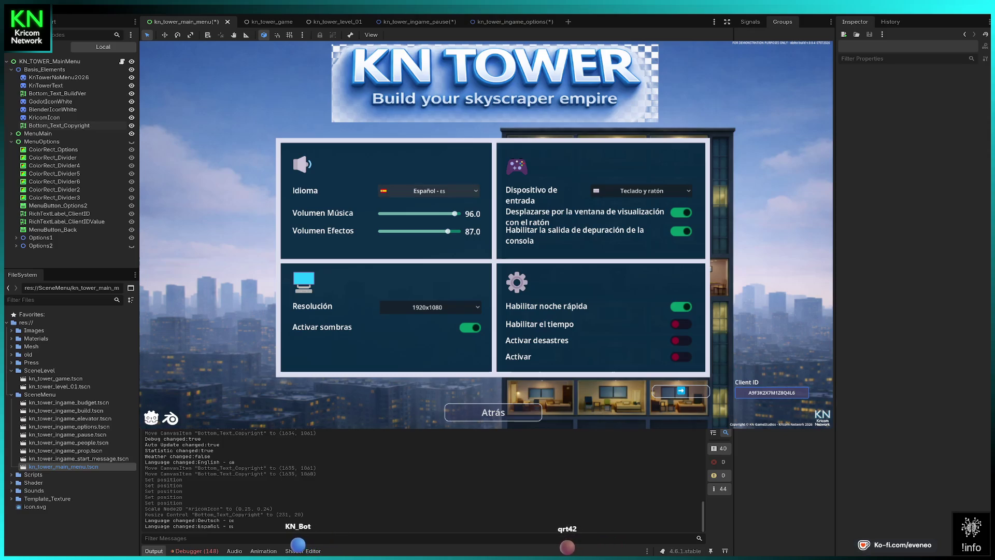
{"action": "left_click", "coordinate": [428, 191]}
{"action": "left_click", "coordinate": [407, 233]}
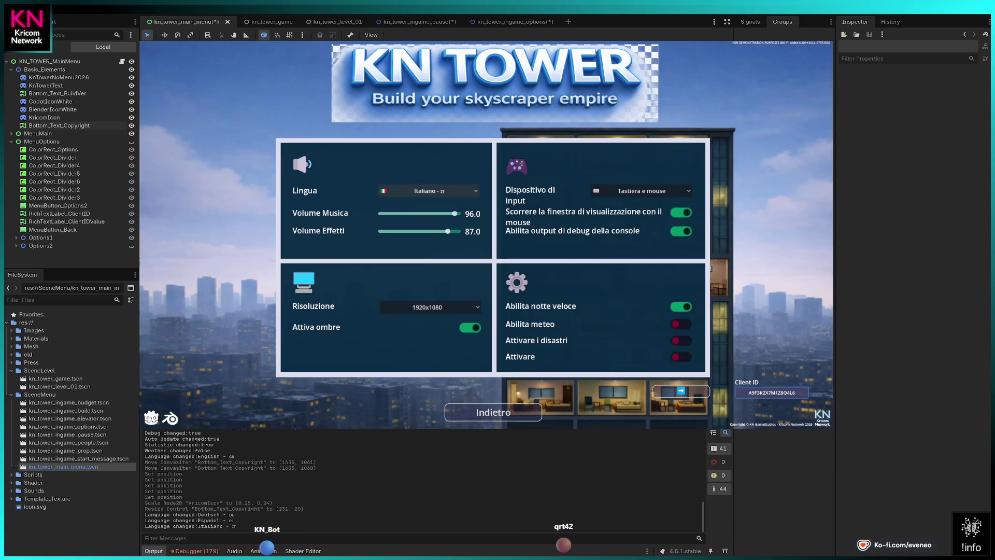
Continue through Français, 日本語 and 中文, ending with the language set to 한국어.
{"action": "left_click", "coordinate": [428, 191]}
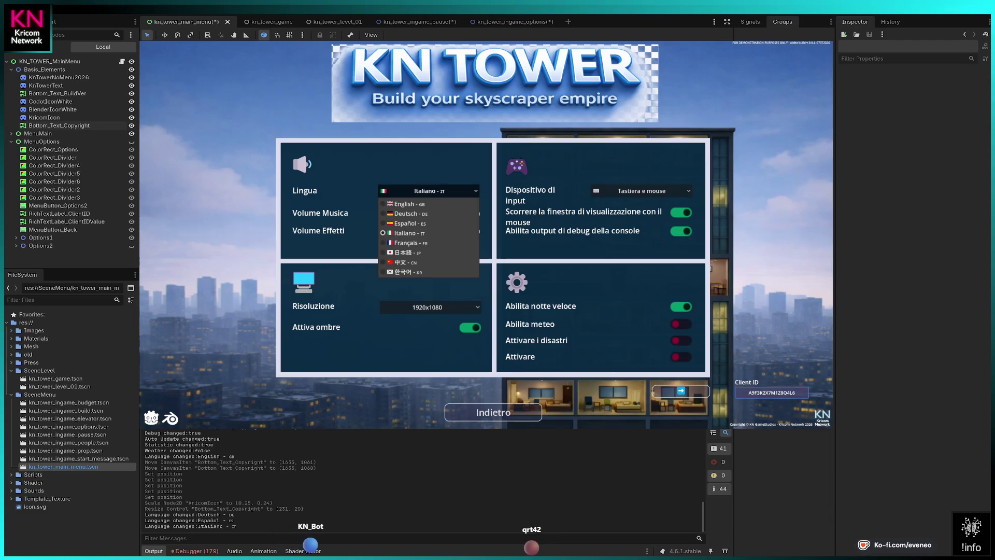
{"action": "left_click", "coordinate": [409, 243]}
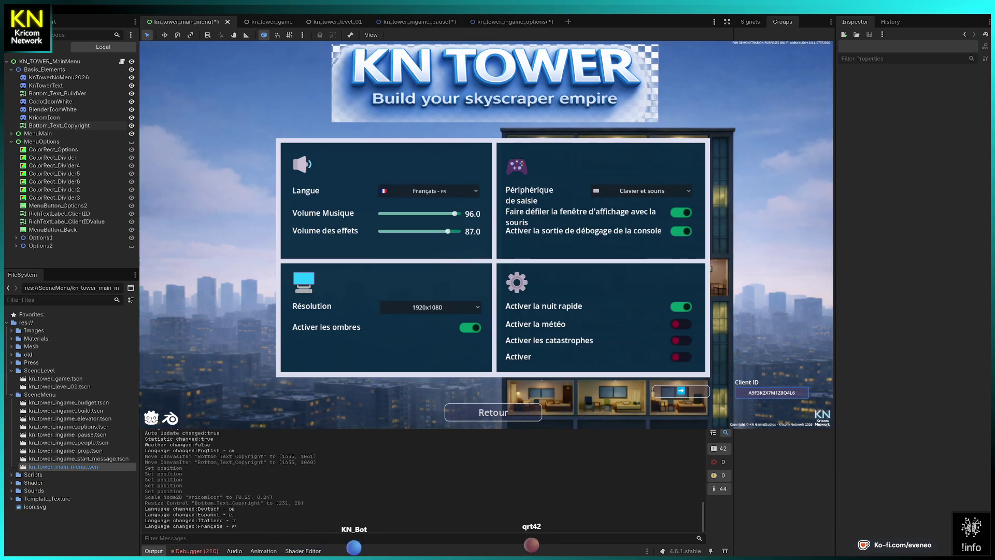
{"action": "left_click", "coordinate": [429, 191]}
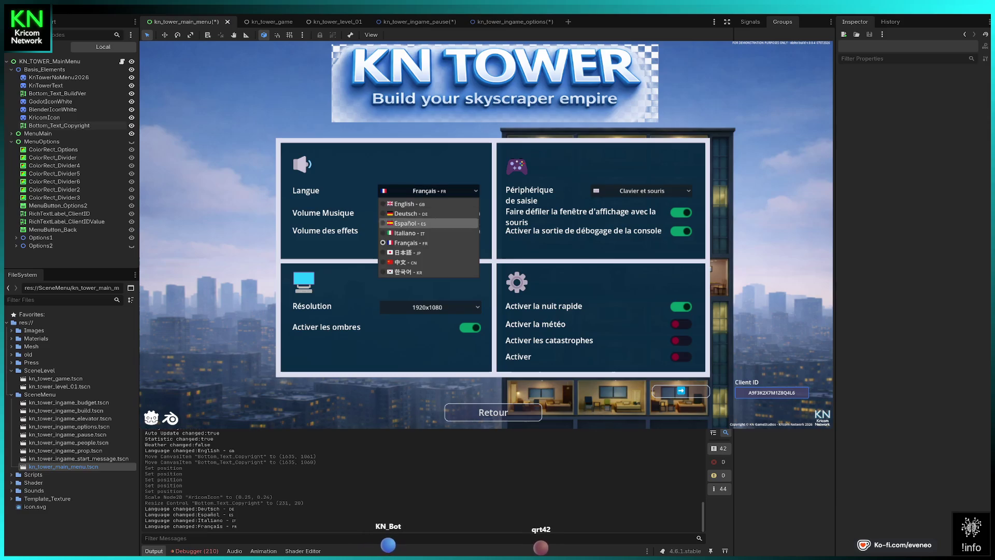
{"action": "left_click", "coordinate": [409, 253]}
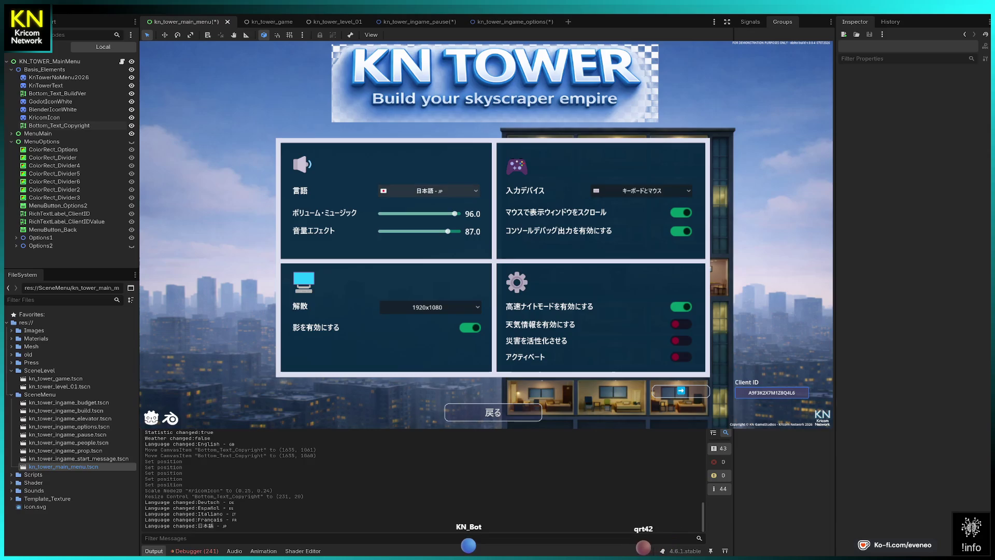
{"action": "left_click", "coordinate": [428, 191]}
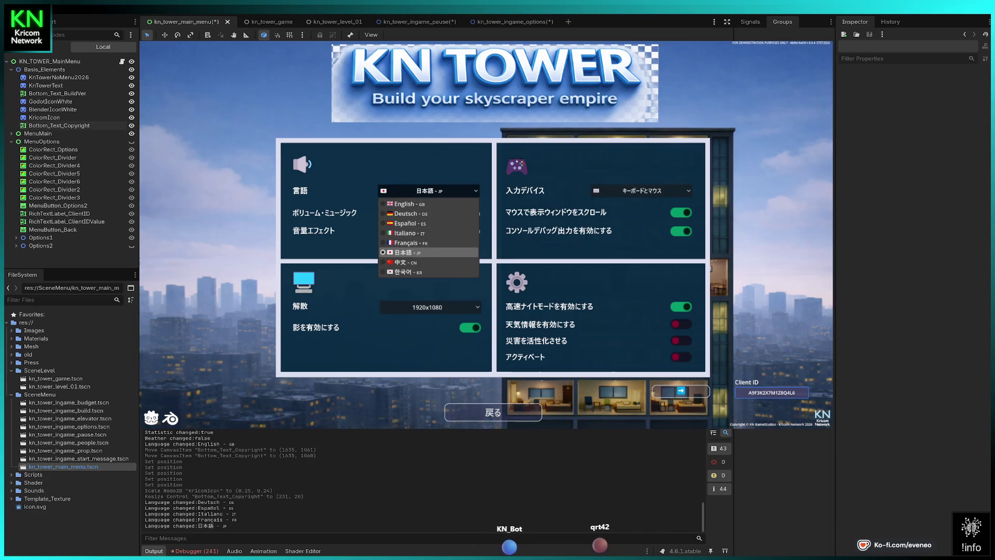
{"action": "left_click", "coordinate": [406, 262]}
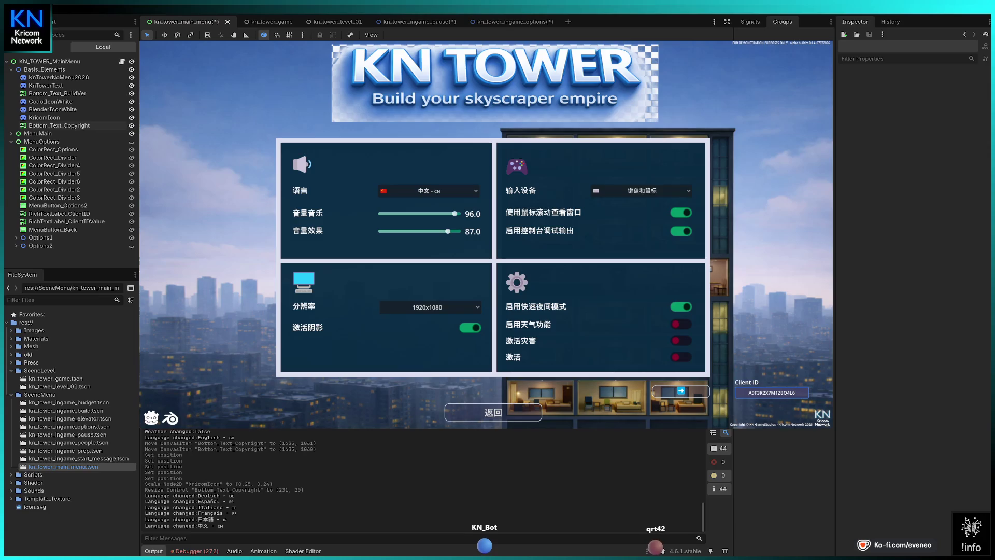
{"action": "left_click", "coordinate": [428, 191]}
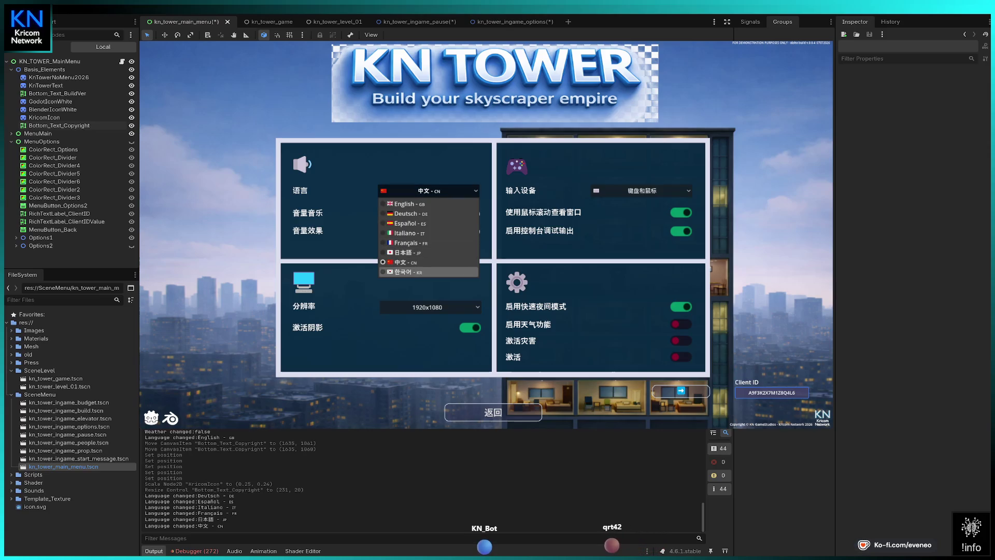
{"action": "left_click", "coordinate": [429, 271]}
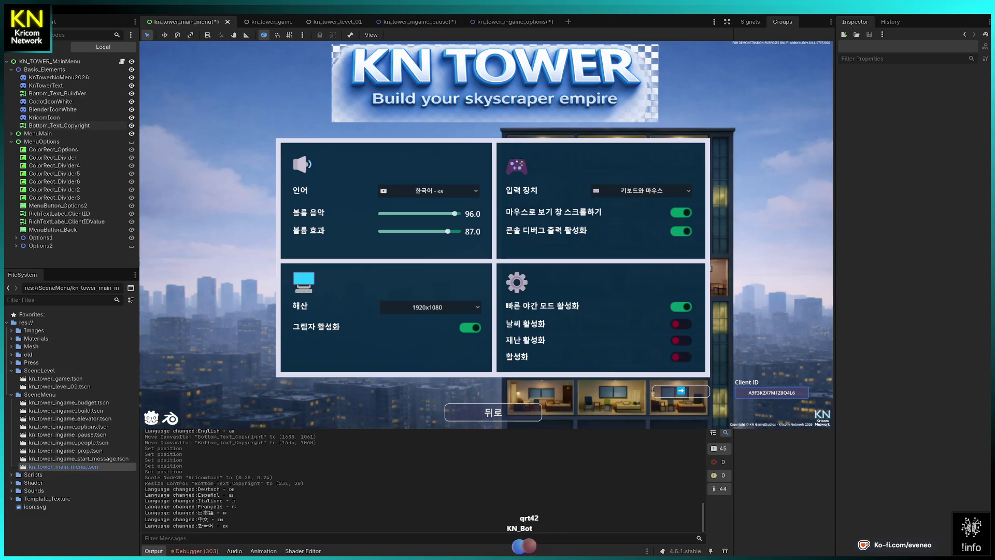
Confirm keyboard and mouse input, 한국어 language and 1920x1080 resolution in the options.
{"action": "left_click", "coordinate": [642, 190]}
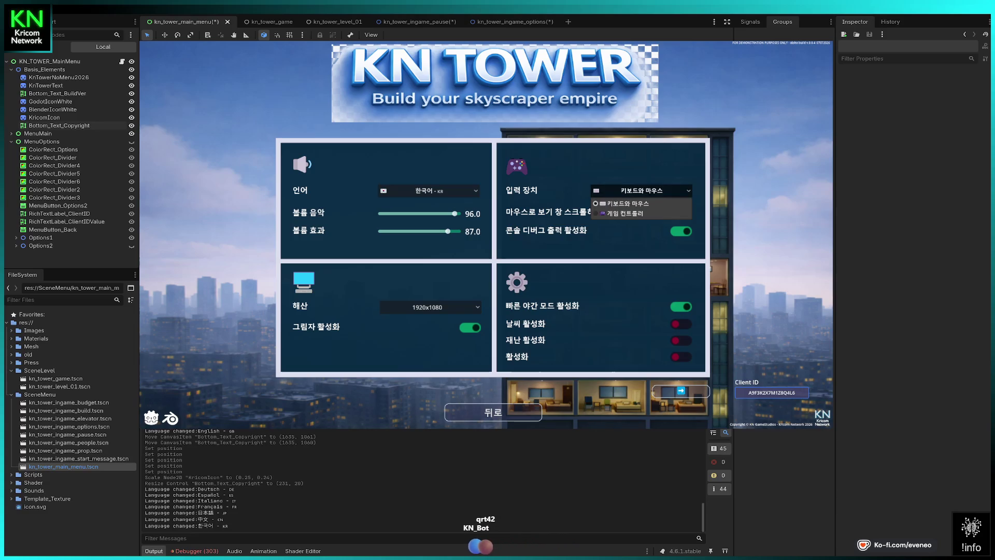
{"action": "left_click", "coordinate": [626, 203]}
{"action": "left_click", "coordinate": [429, 191]}
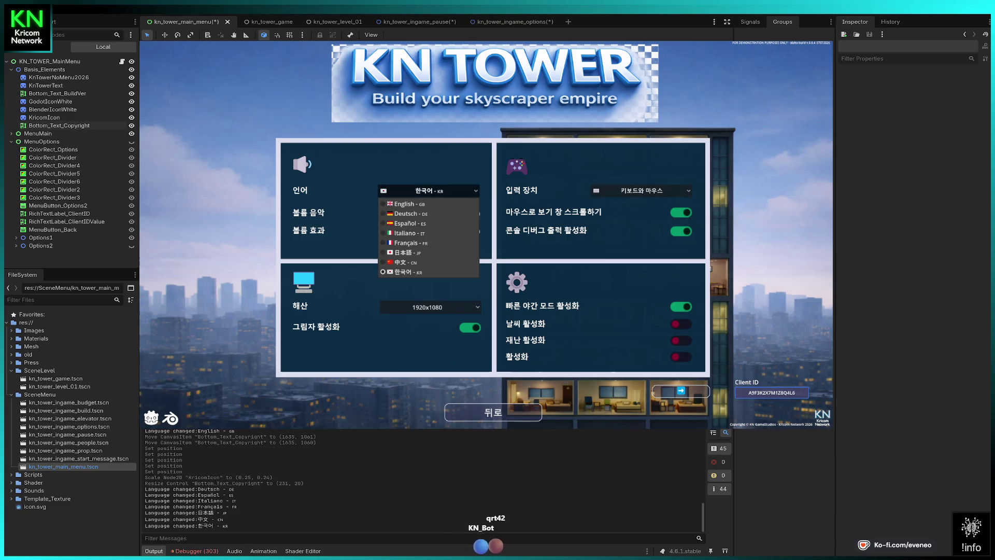
{"action": "left_click", "coordinate": [427, 307]}
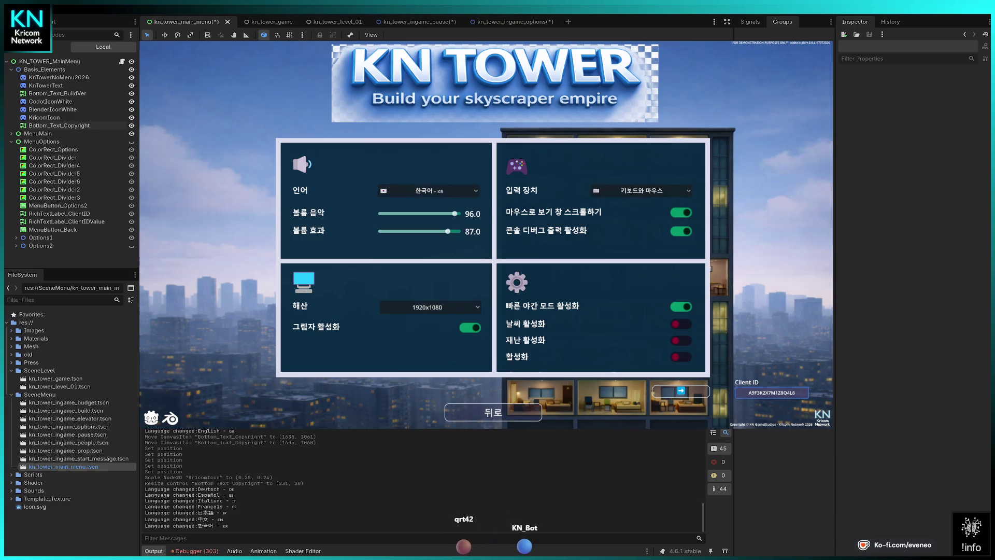
{"action": "left_click", "coordinate": [427, 307]}
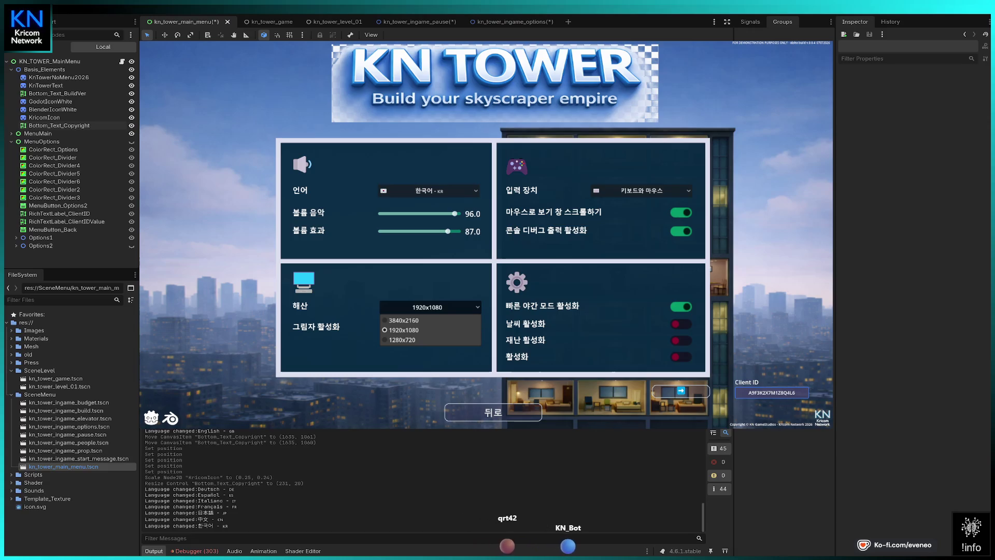
{"action": "key", "text": "Escape"}
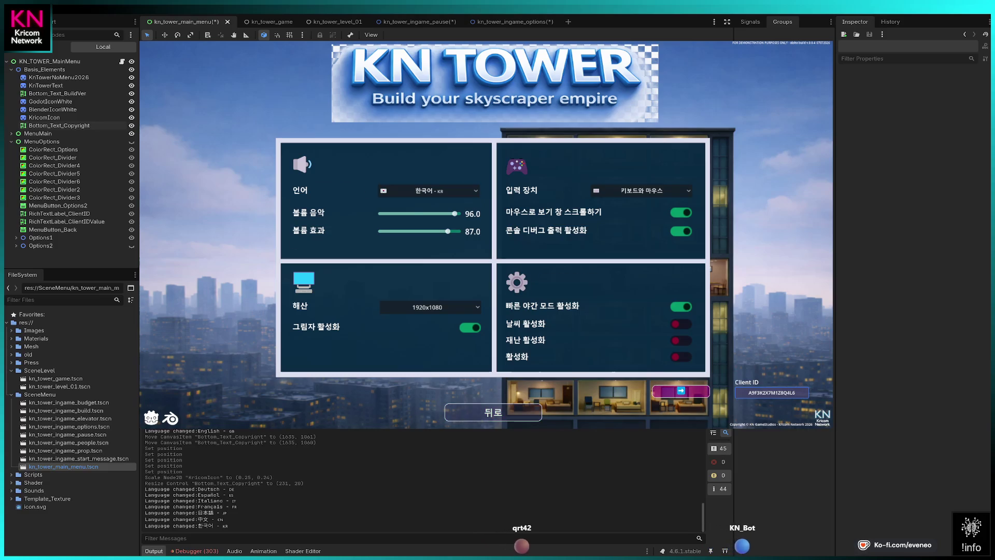
Page through the options screens, return to the main menu and start a new game.
{"action": "left_click", "coordinate": [680, 390]}
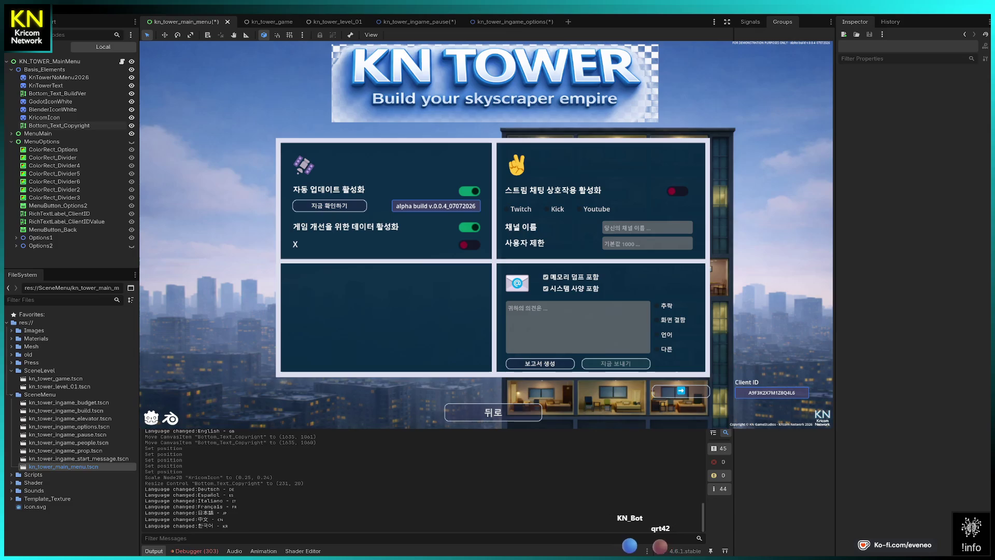
{"action": "key", "text": "Return"}
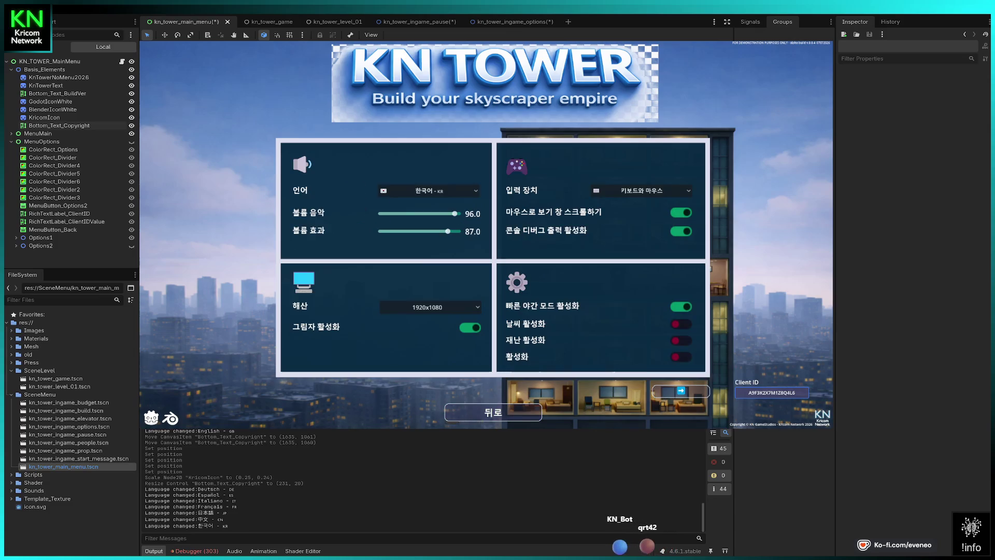
{"action": "key", "text": "Return"}
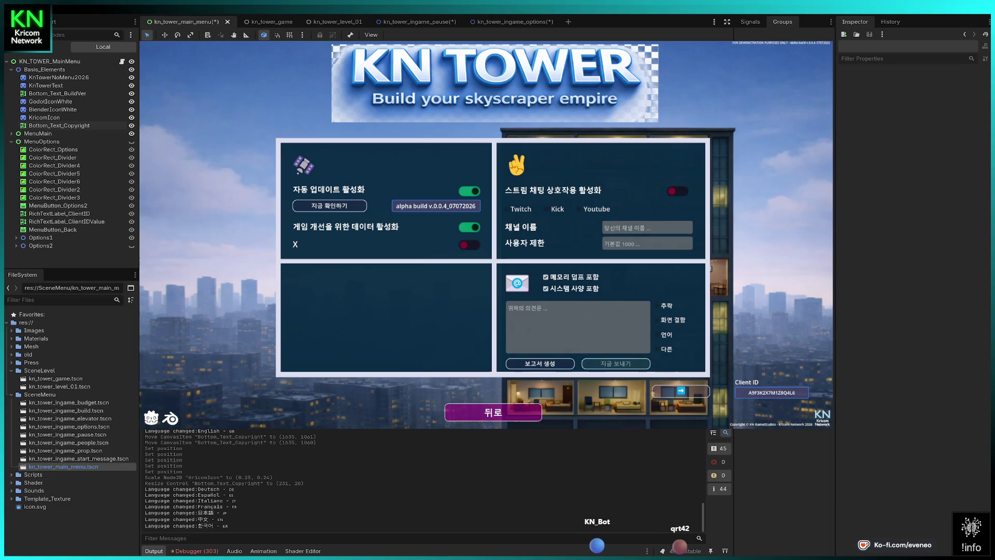
{"action": "key", "text": "Return"}
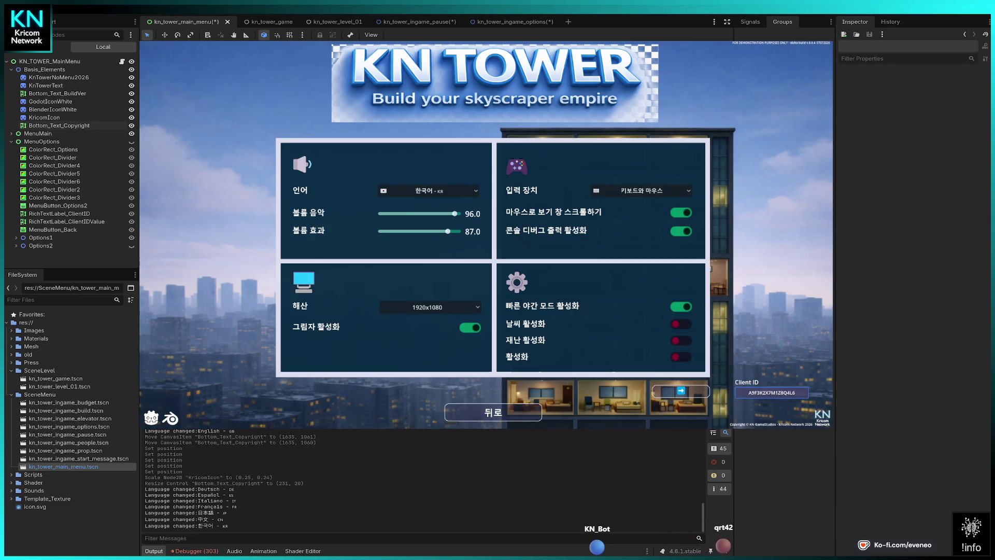
{"action": "key", "text": "Escape"}
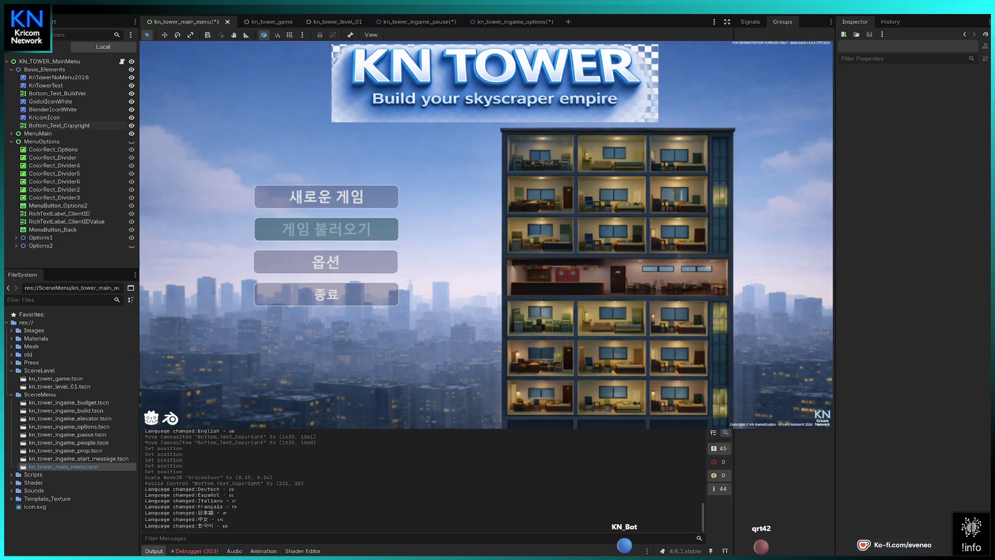
{"action": "key", "text": "Up"}
{"action": "key", "text": "Return"}
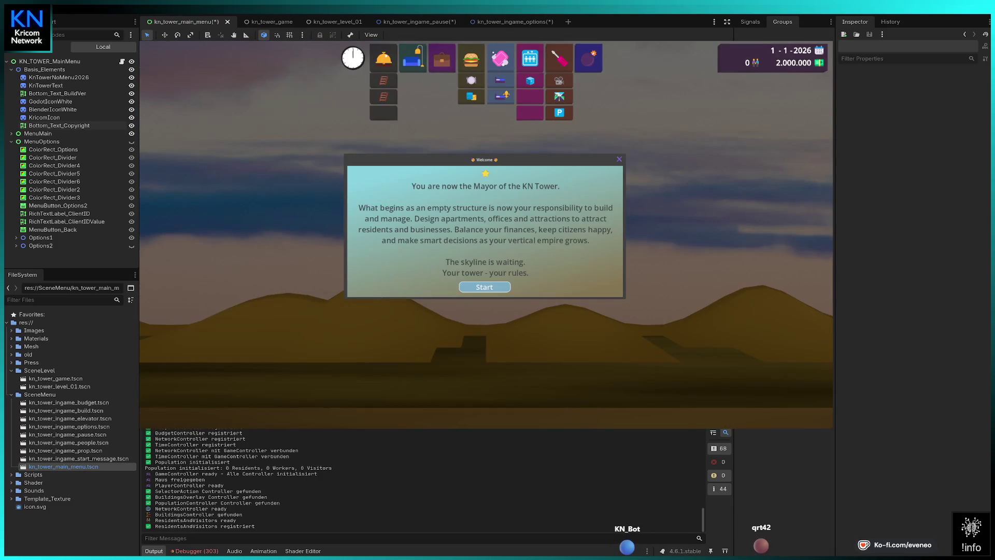
Dismiss the welcome message and try placing a Lobby on the ground.
{"action": "key", "text": "Return"}
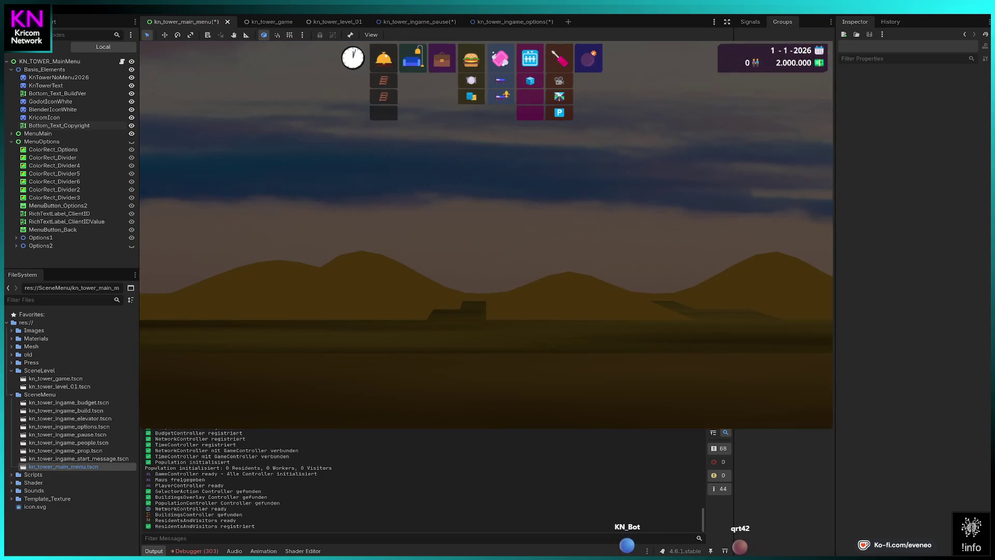
{"action": "left_click", "coordinate": [383, 58]}
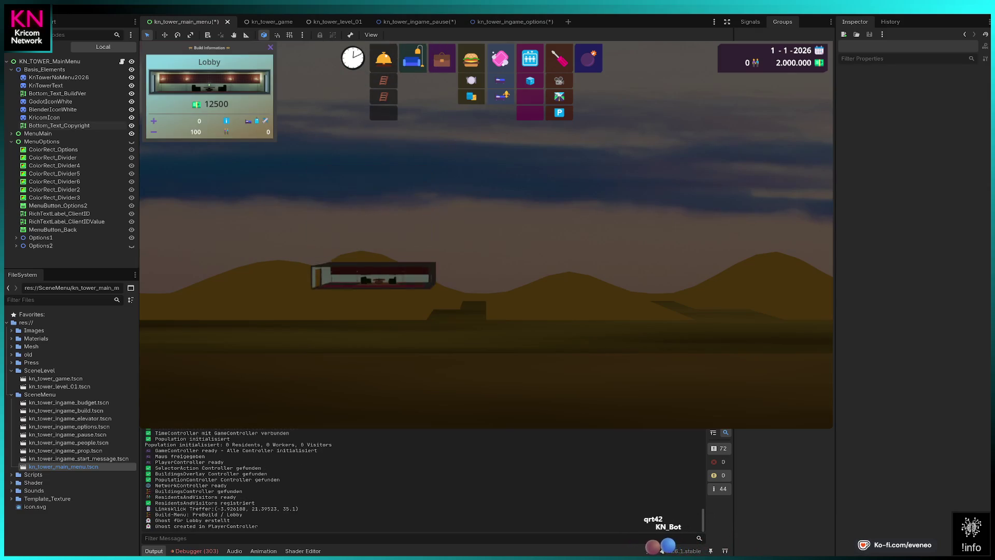
{"action": "left_click", "coordinate": [373, 287]}
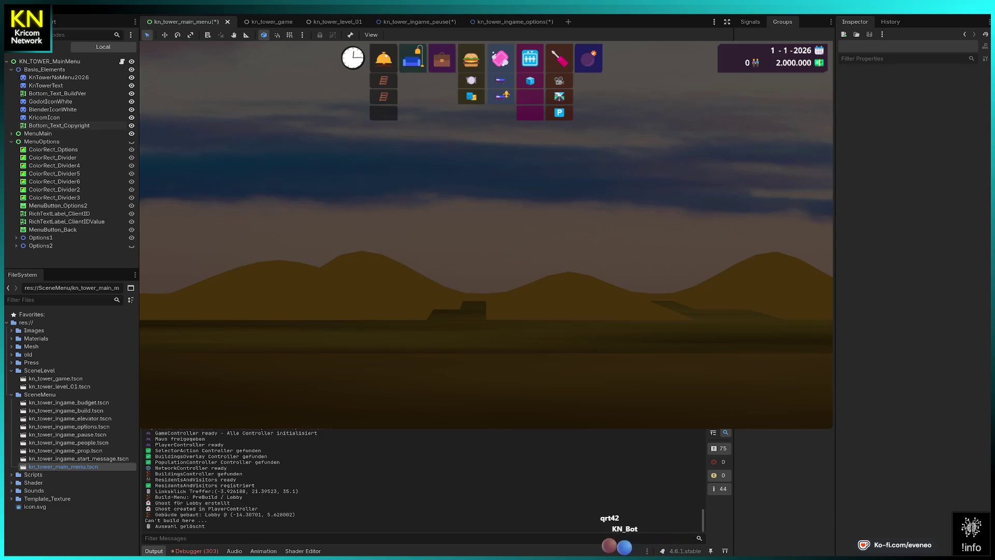
Show and hide the budget overview with B, then pause the game.
{"action": "key", "text": "b"}
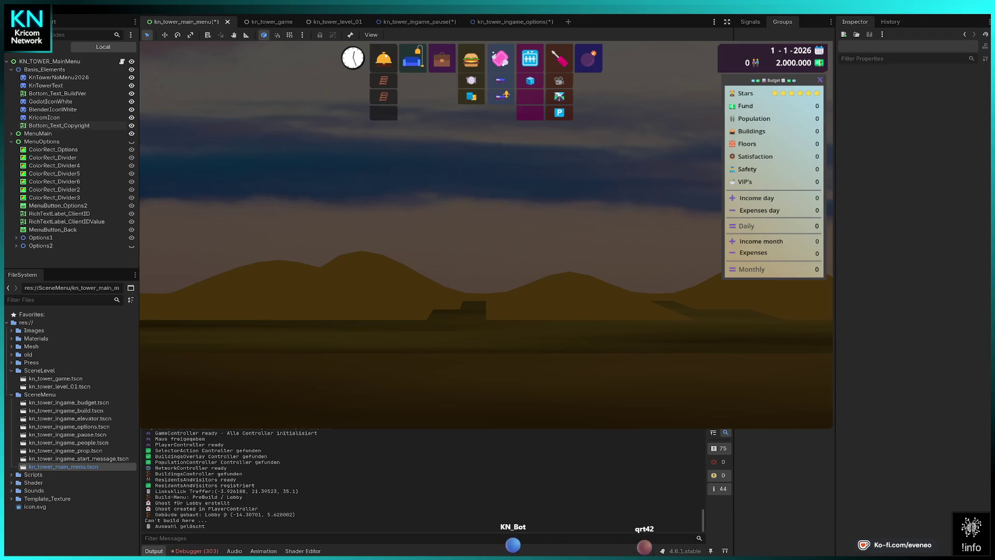
{"action": "key", "text": "b"}
{"action": "key", "text": "Escape"}
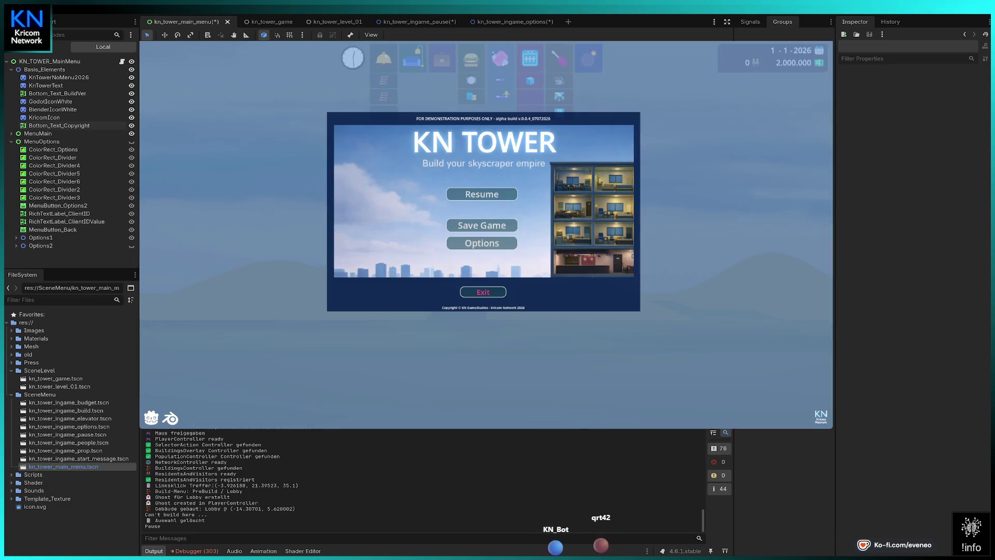
Check the pause-menu Options, resume play, and place a Lobby on the ground.
{"action": "left_click", "coordinate": [482, 243]}
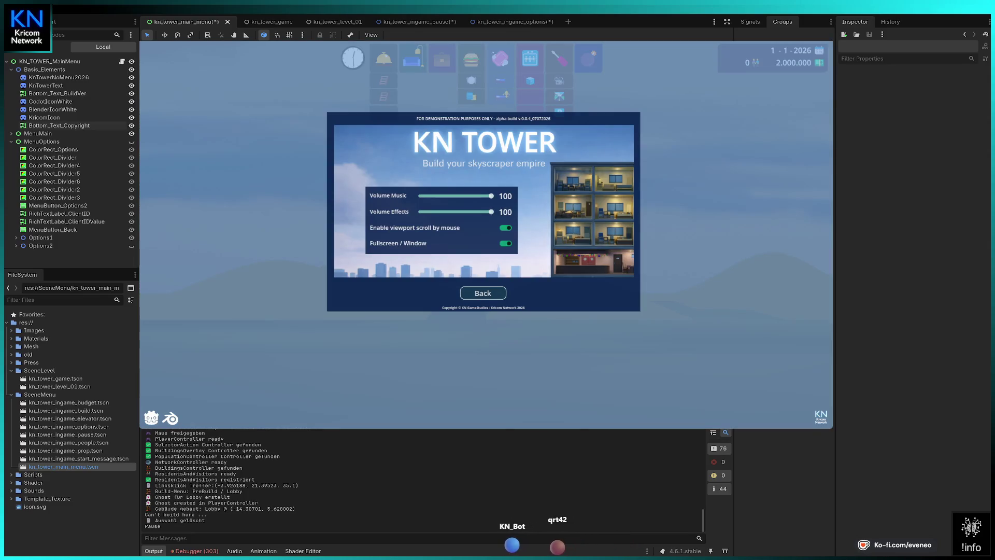
{"action": "left_click", "coordinate": [483, 292]}
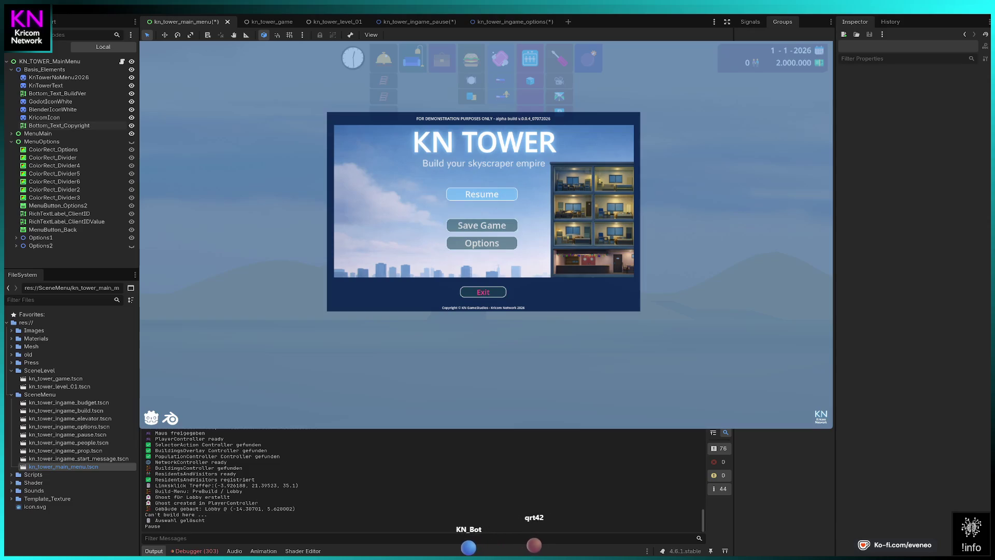
{"action": "key", "text": "Escape"}
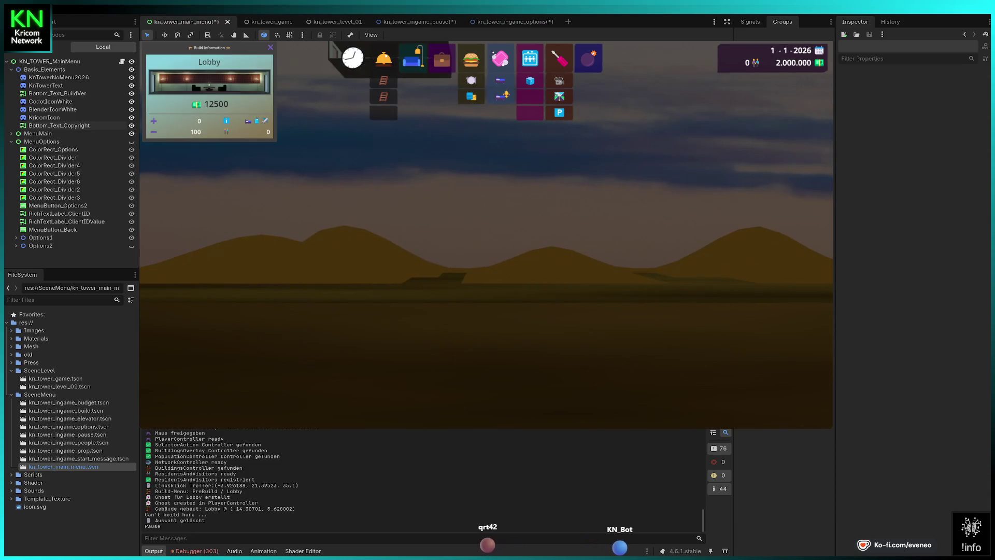
{"action": "left_click", "coordinate": [383, 58]}
{"action": "left_click", "coordinate": [450, 287]}
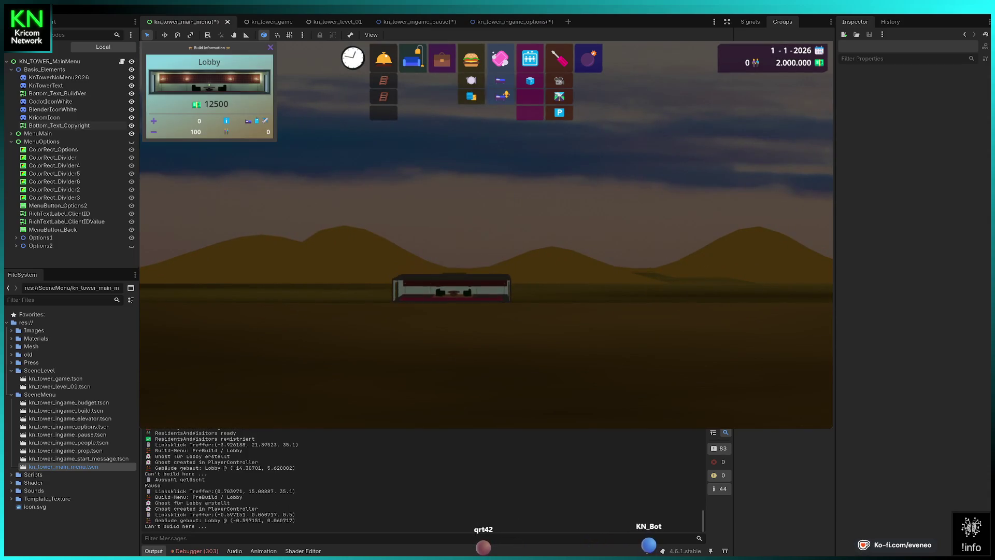
Place two more Lobbies along the ground floor.
{"action": "left_click", "coordinate": [436, 288]}
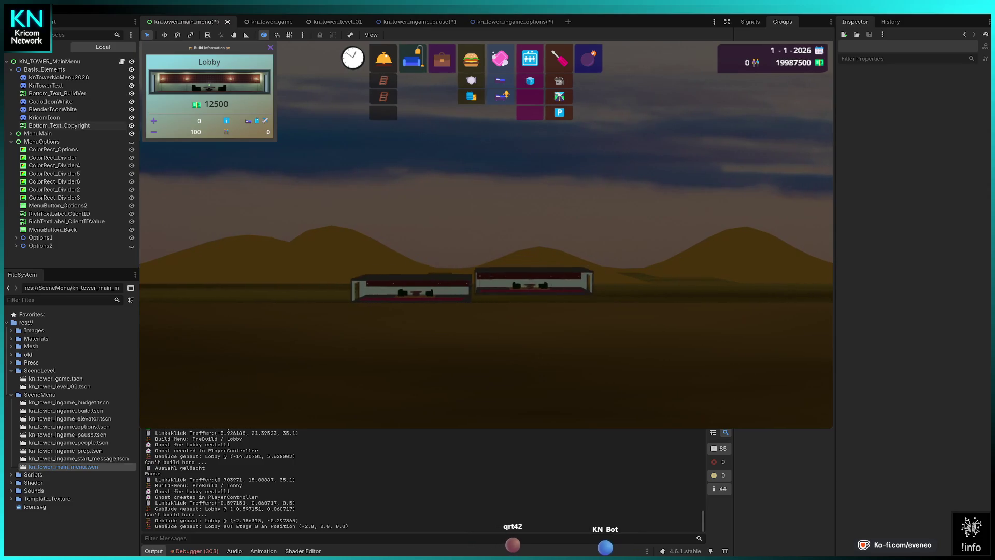
{"action": "left_click", "coordinate": [534, 282]}
{"action": "key", "text": "Escape"}
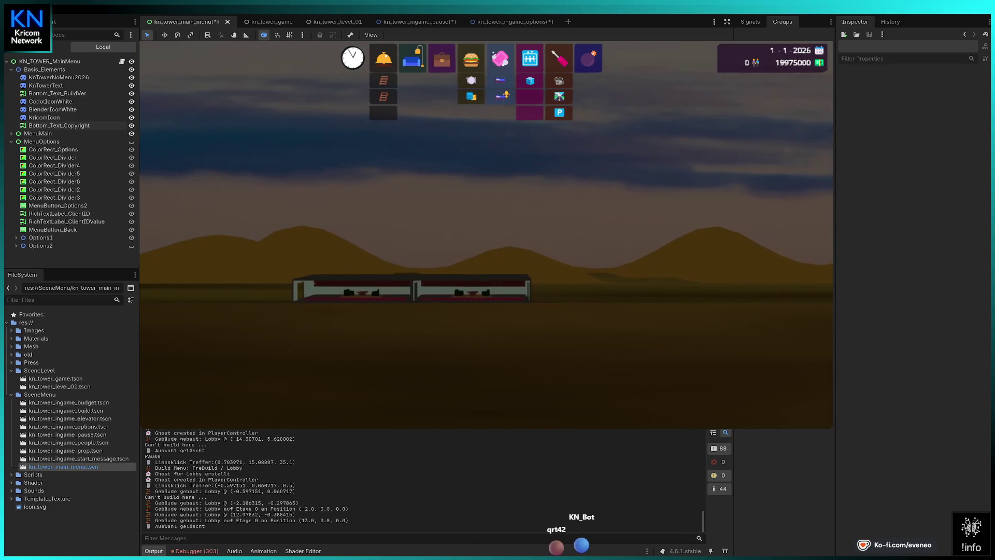
Build an elevator shaft spanning floors 0 through 3.
{"action": "left_click", "coordinate": [530, 58]}
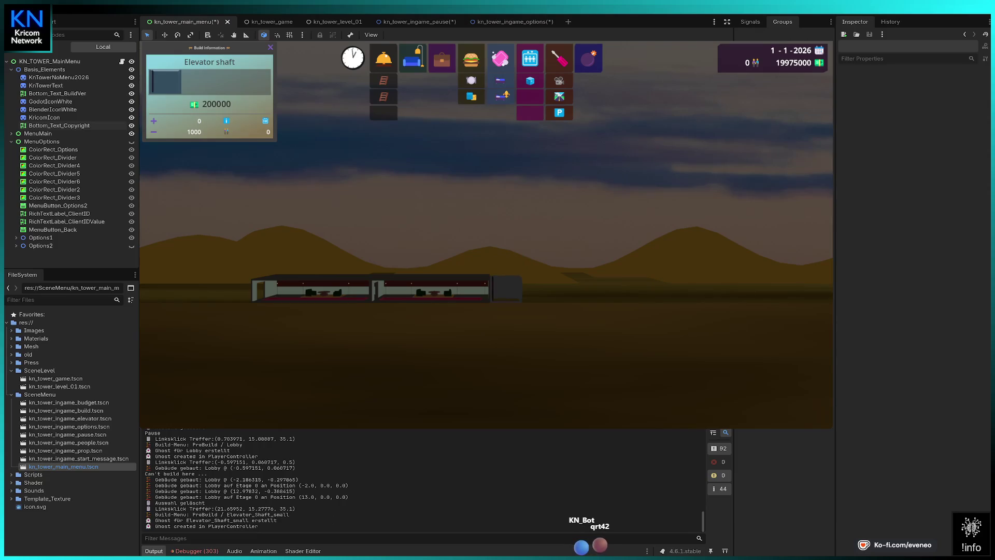
{"action": "left_click", "coordinate": [505, 288]}
{"action": "left_click", "coordinate": [505, 265]}
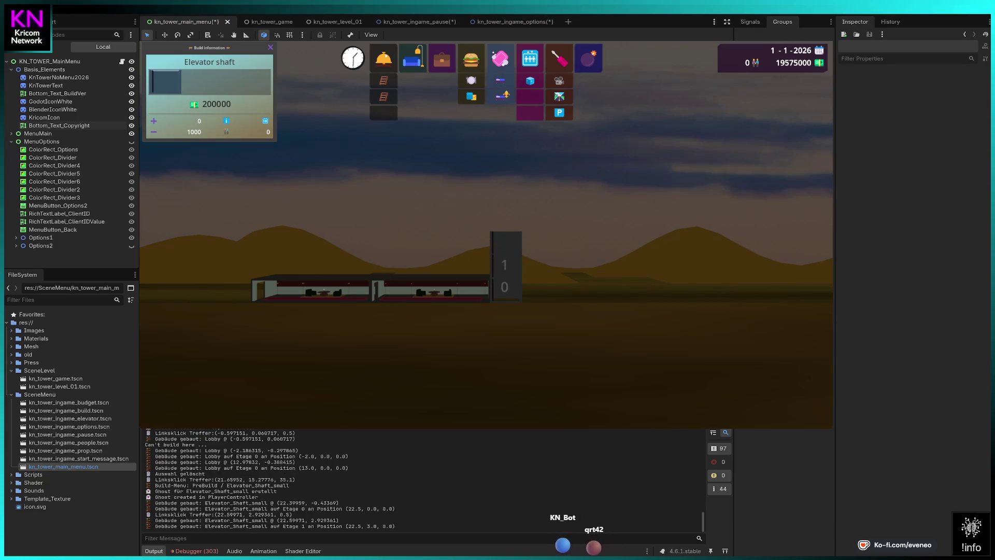
{"action": "left_click", "coordinate": [505, 242]}
{"action": "left_click", "coordinate": [505, 220]}
{"action": "key", "text": "Escape"}
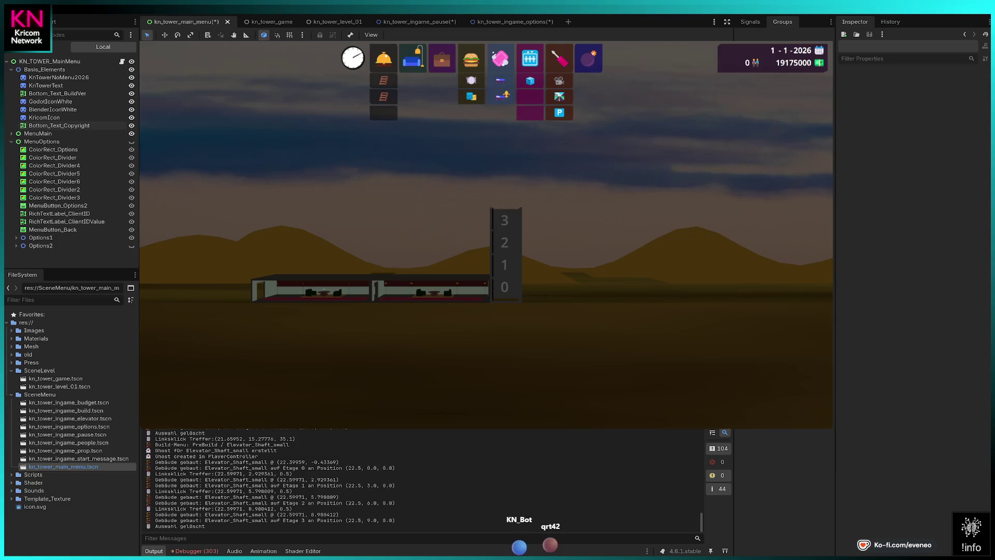
Place a small elevator cabin in the shaft at floor 0.
{"action": "left_click", "coordinate": [529, 81]}
{"action": "left_click", "coordinate": [506, 284]}
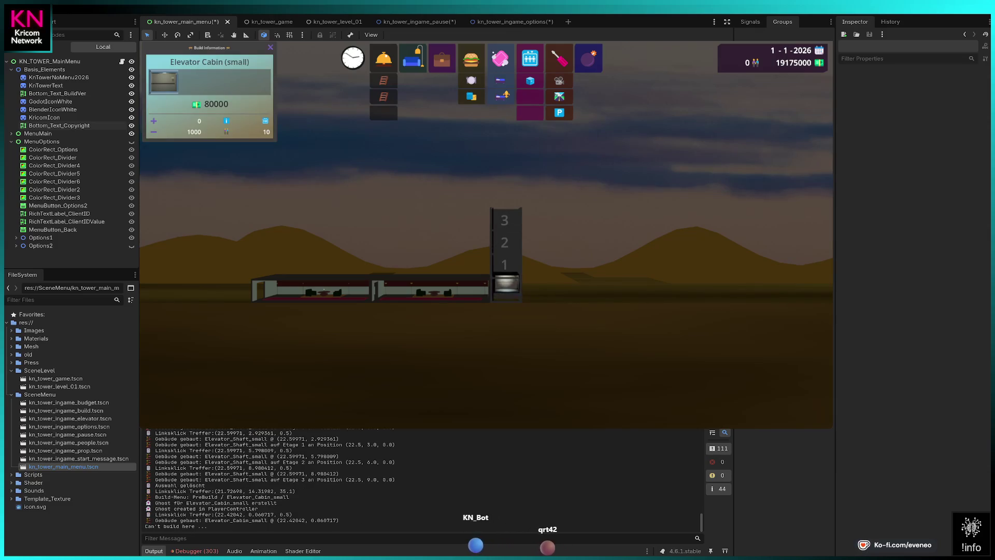
{"action": "left_click", "coordinate": [506, 284]}
{"action": "key", "text": "Escape"}
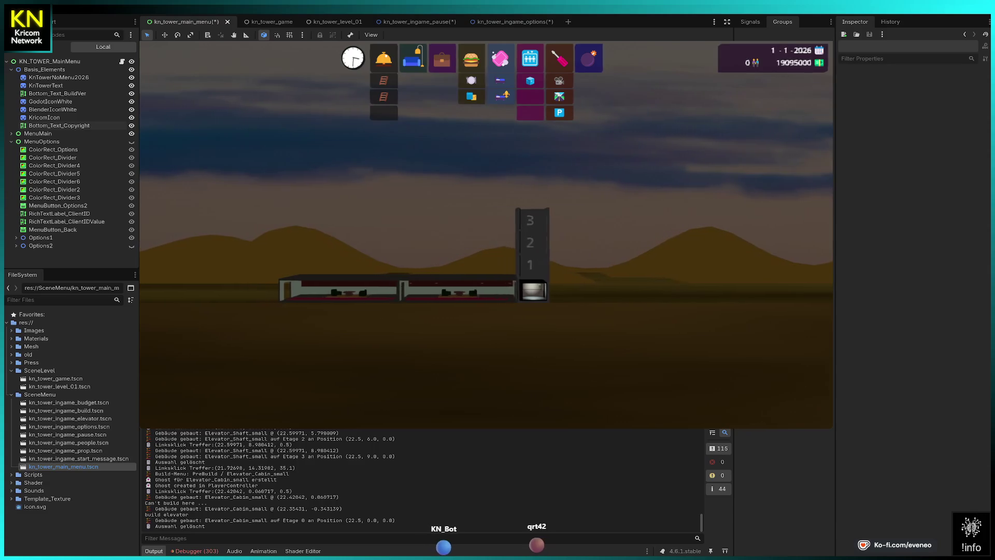
{"action": "left_click", "coordinate": [471, 58]}
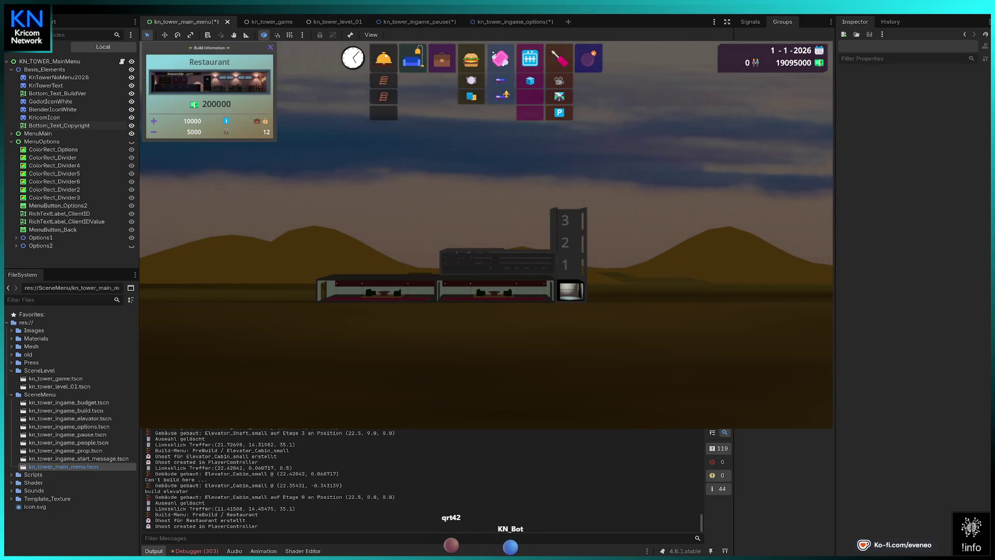
Place two Restaurants on floor 1, one beside the elevator and one at the left end.
{"action": "left_click", "coordinate": [495, 265]}
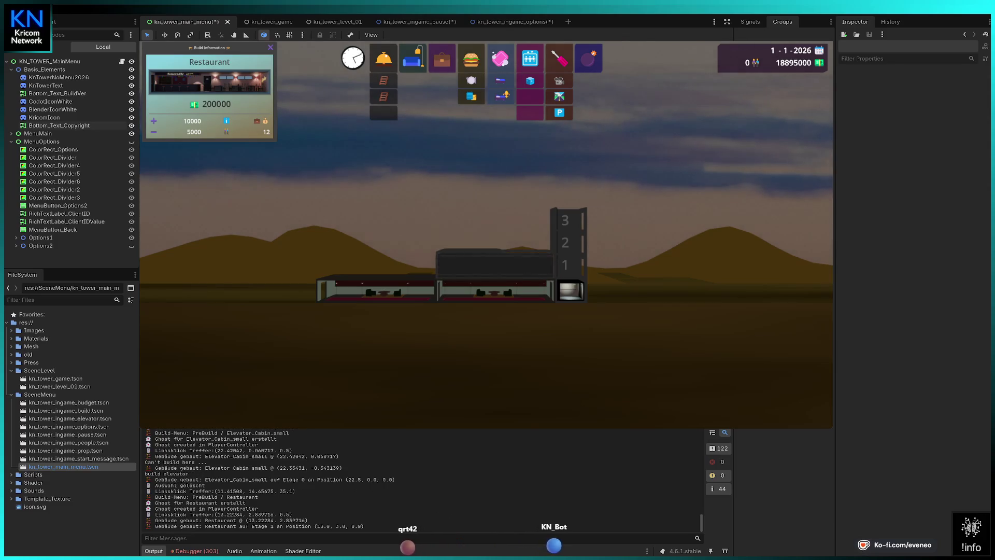
{"action": "left_click", "coordinate": [378, 280]}
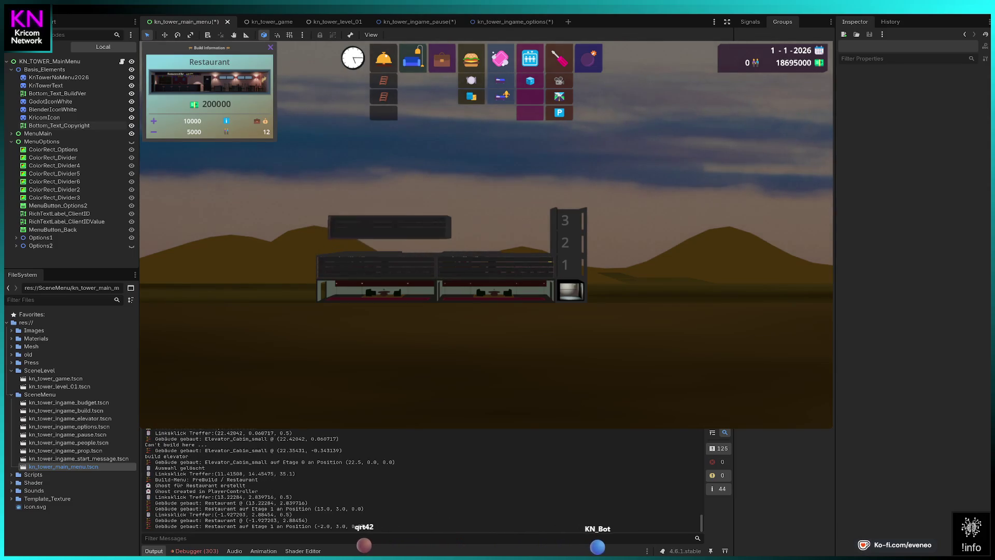
{"action": "key", "text": "Escape"}
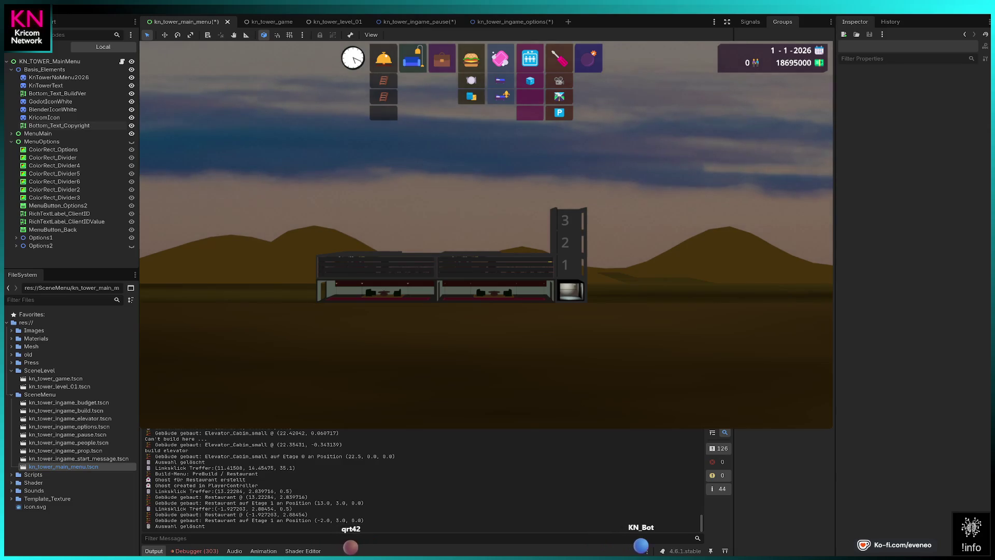
Fill floor 2 with Offices.
{"action": "left_click", "coordinate": [442, 58]}
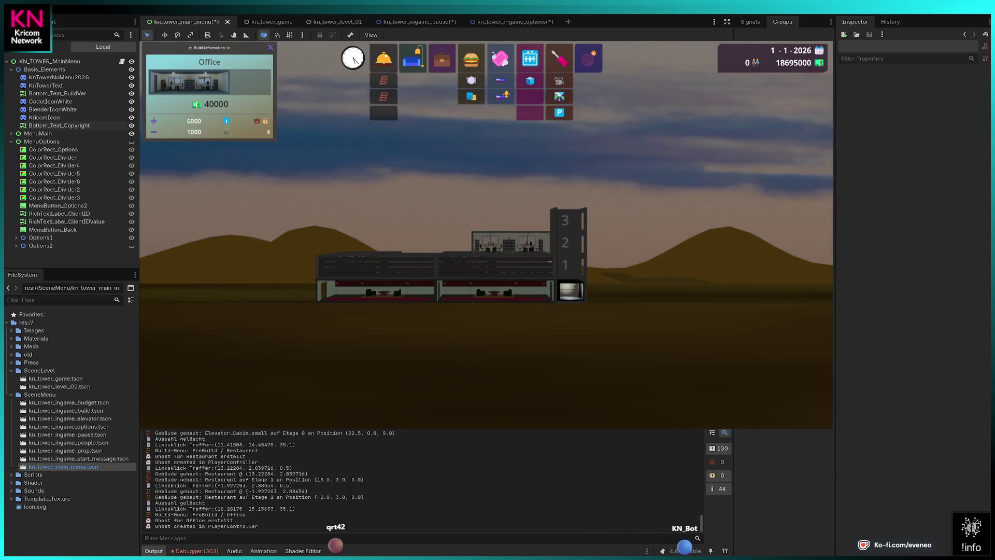
{"action": "left_click", "coordinate": [514, 242]}
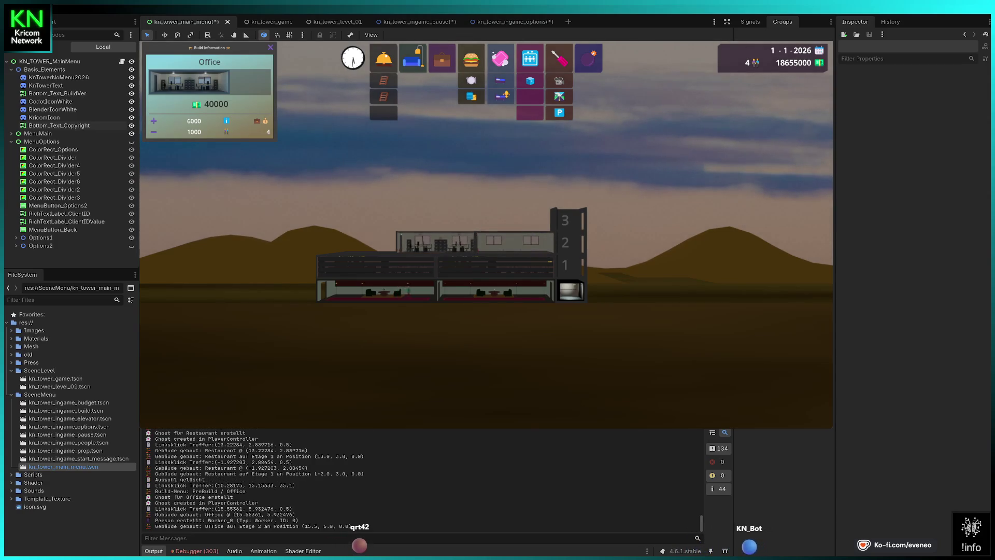
{"action": "left_click", "coordinate": [355, 242]}
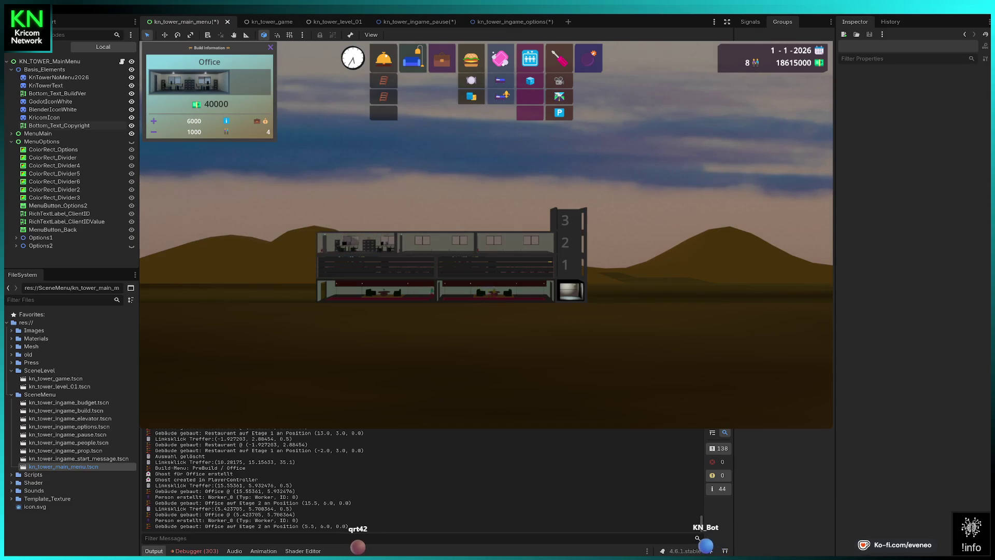
{"action": "left_click", "coordinate": [358, 242]}
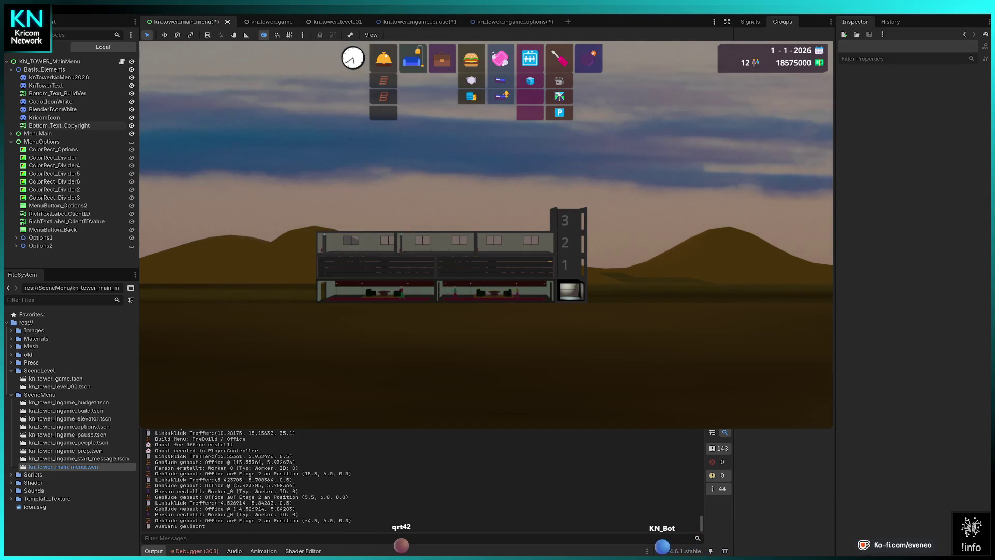
Build two Condos on floor 3 after a failed Lobby placement.
{"action": "left_click", "coordinate": [384, 58]}
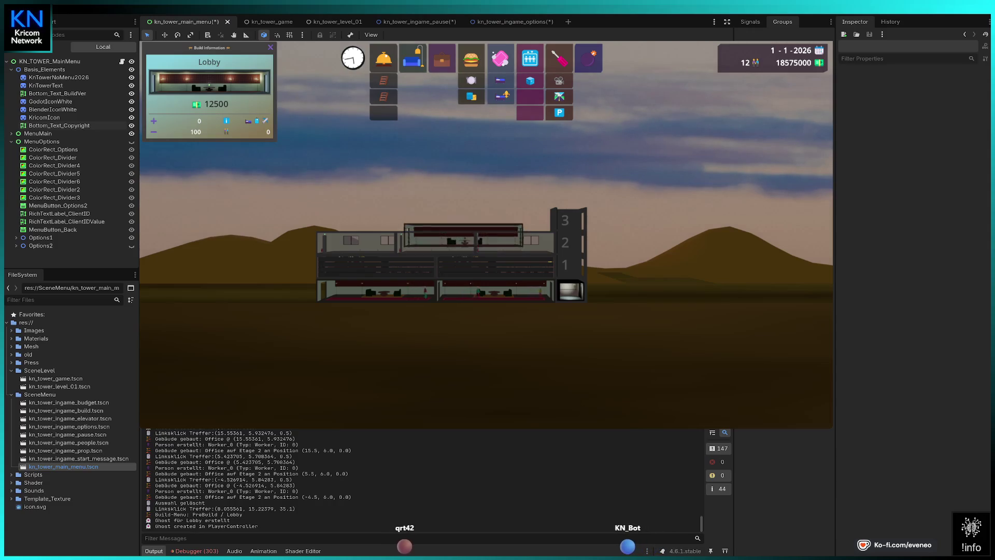
{"action": "left_click", "coordinate": [463, 235]}
{"action": "left_click", "coordinate": [412, 58]}
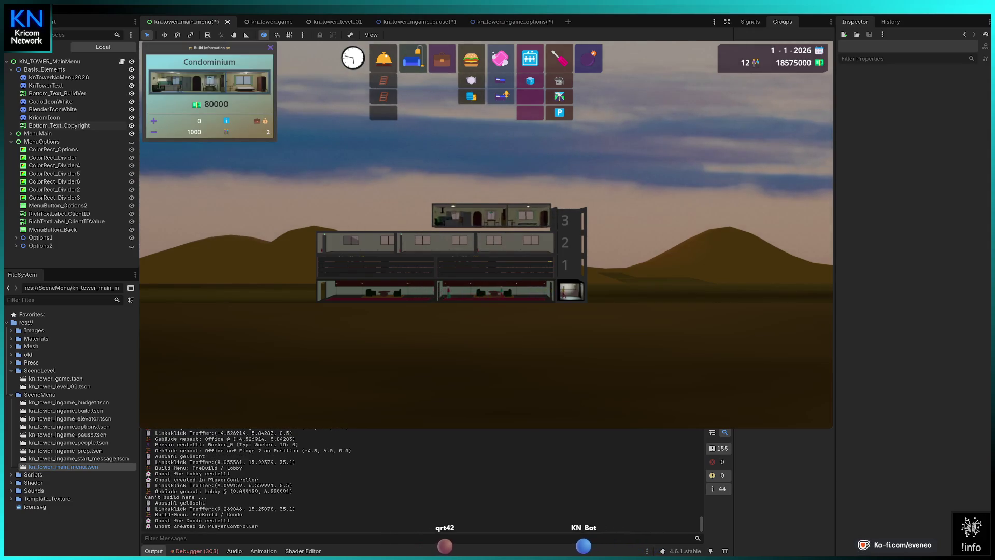
{"action": "left_click", "coordinate": [495, 220]}
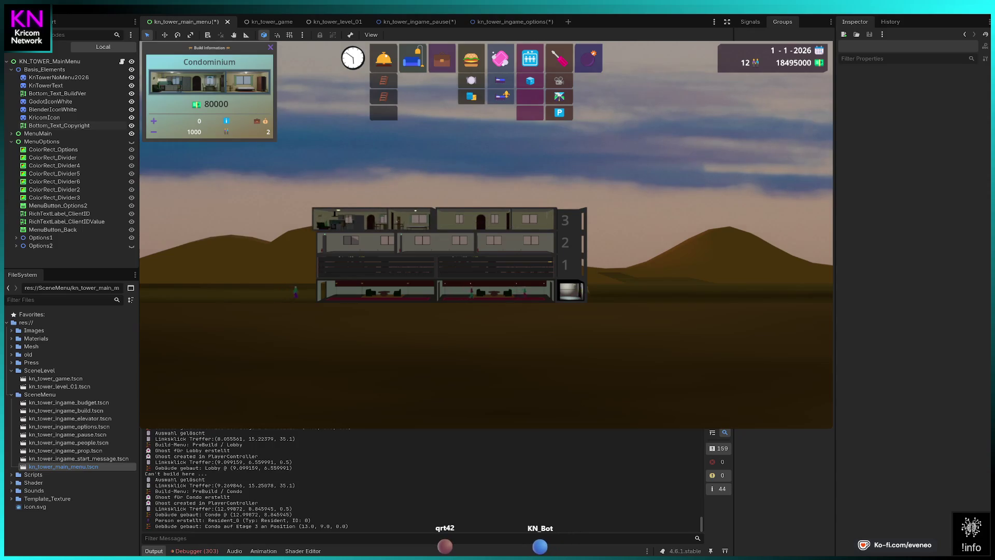
{"action": "left_click", "coordinate": [386, 222]}
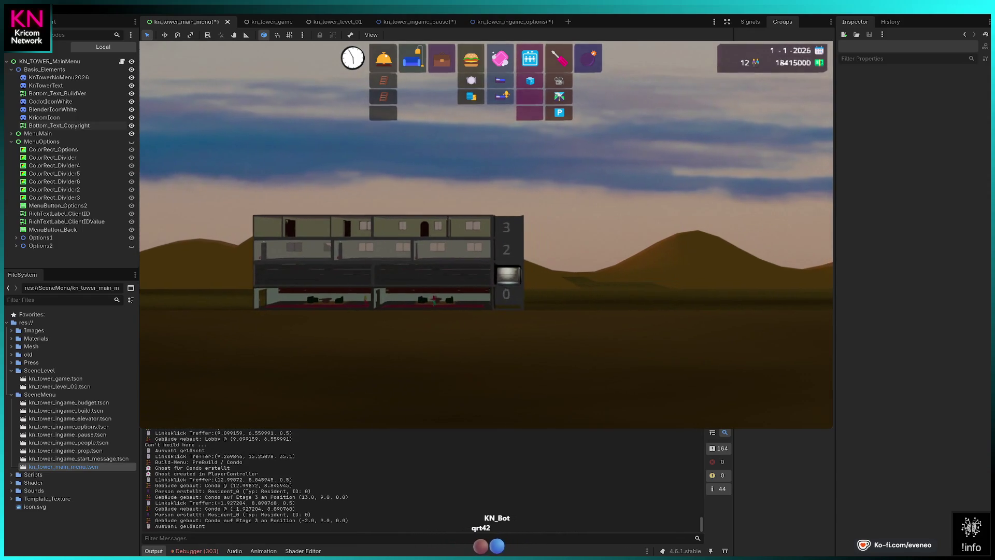
Extend the elevator shaft up to floor 4.
{"action": "left_click", "coordinate": [529, 58]}
{"action": "left_click", "coordinate": [502, 205]}
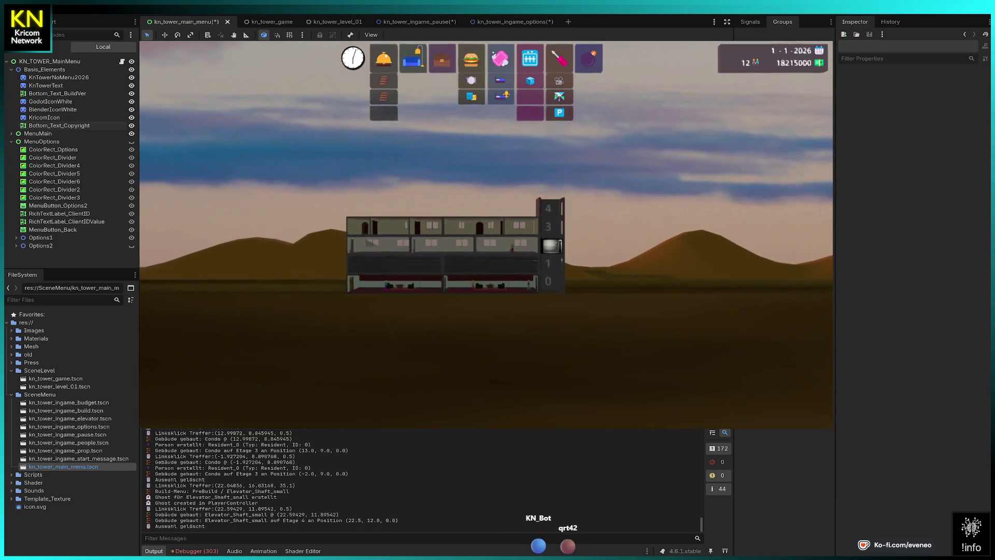
{"action": "left_click", "coordinate": [497, 226]}
Inspect the new condos and offices, ending on the left floor-2 Office's info (40000, 1000, 6000).
{"action": "left_click", "coordinate": [469, 230]}
{"action": "left_click", "coordinate": [453, 250]}
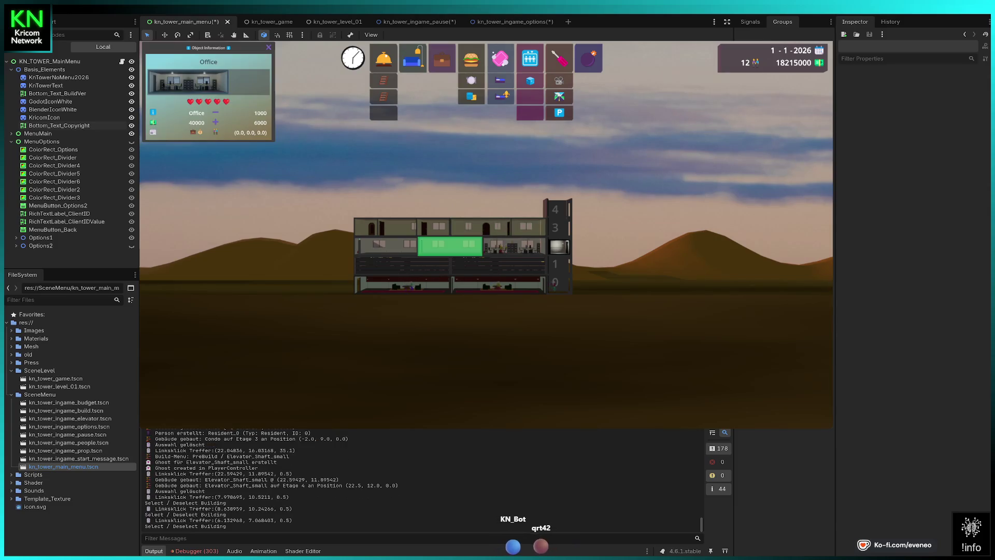
{"action": "left_click", "coordinate": [454, 244]}
{"action": "left_click", "coordinate": [392, 227]}
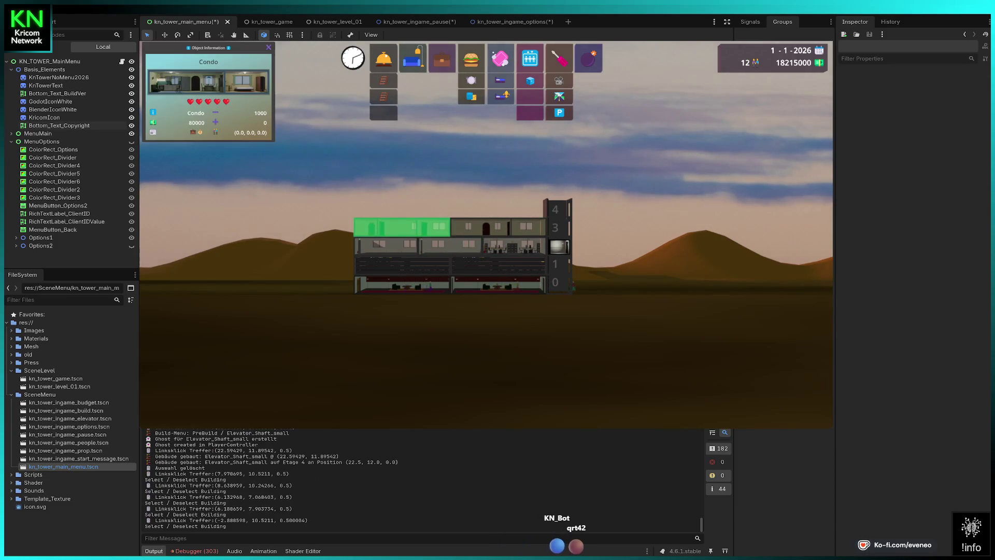
{"action": "left_click", "coordinate": [425, 226]}
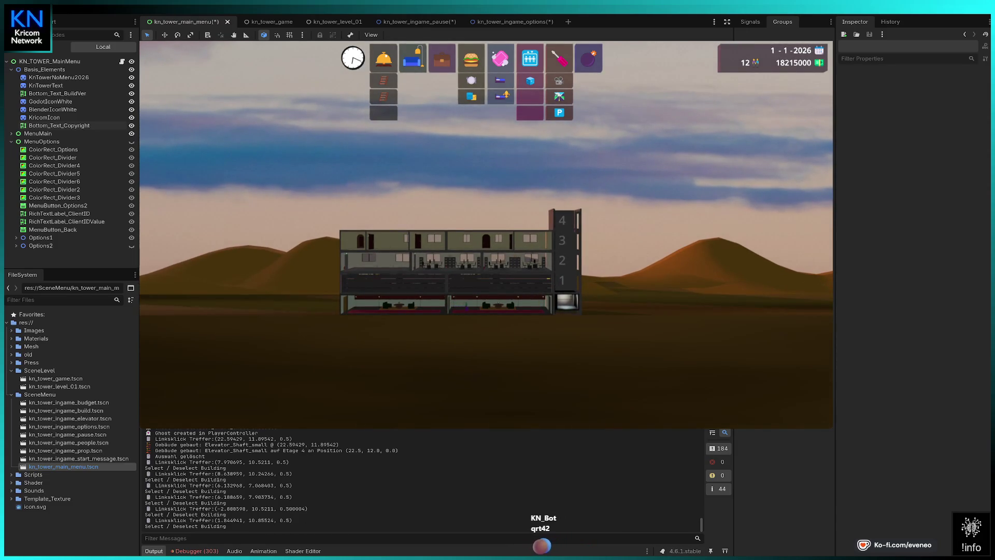
{"action": "left_click", "coordinate": [374, 261]}
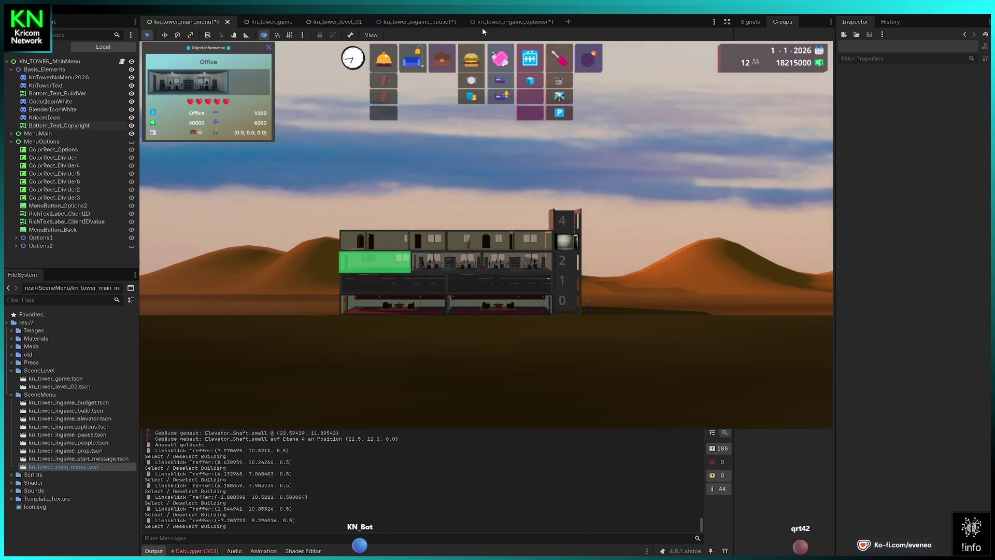
Close the kn_tower_ingame_options and pause scene tabs, leaving kn_tower_level_01 open.
{"action": "left_click", "coordinate": [517, 24]}
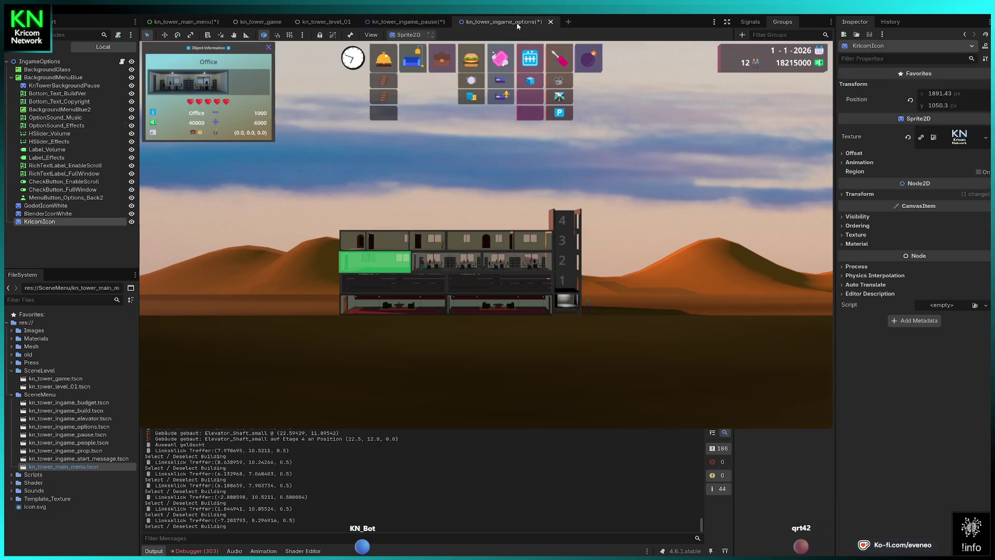
{"action": "left_click", "coordinate": [551, 21]}
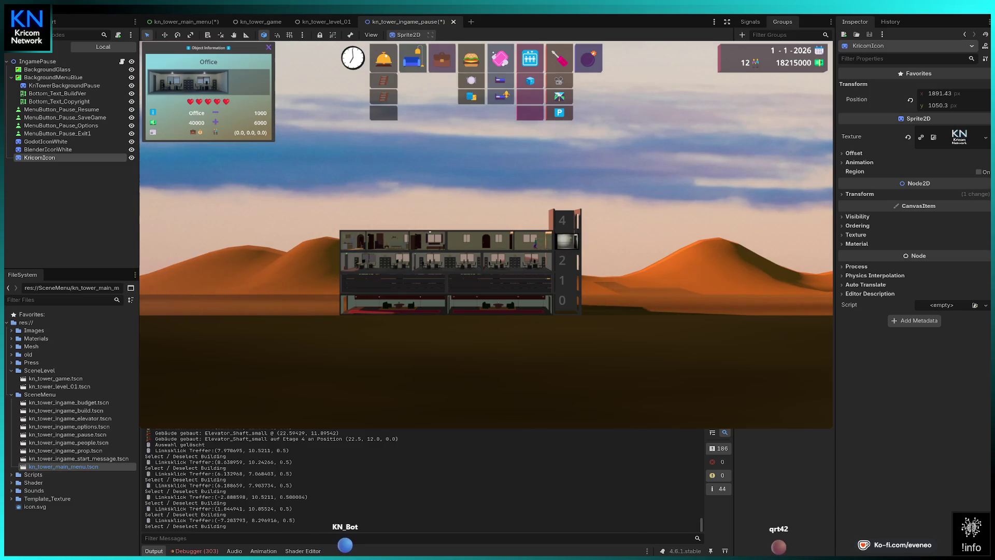
{"action": "key", "text": "ctrl+shift+w"}
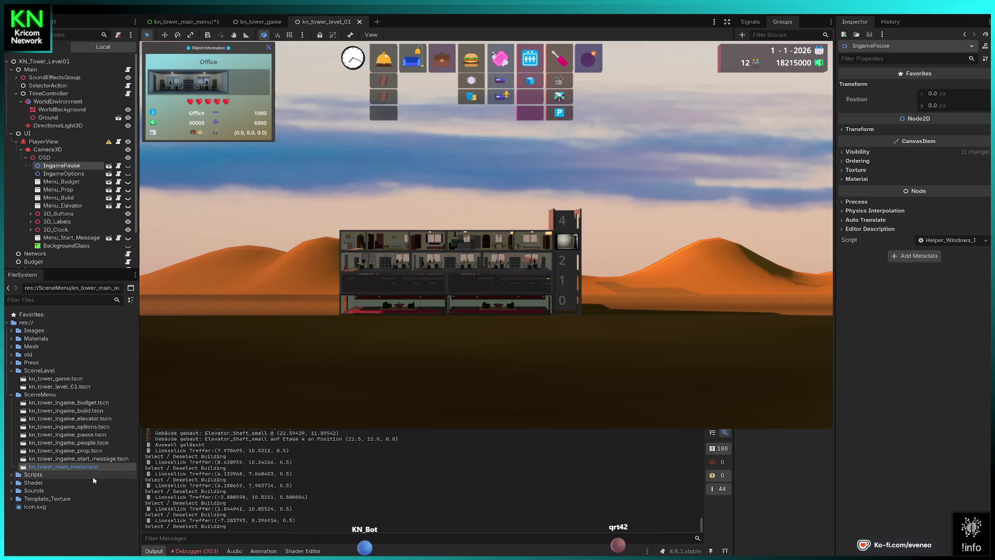
Open kn_tower_ingame_prop.tscn and select the building image TextureRect under Background3 to view its layout options.
{"action": "double_click", "coordinate": [85, 451]}
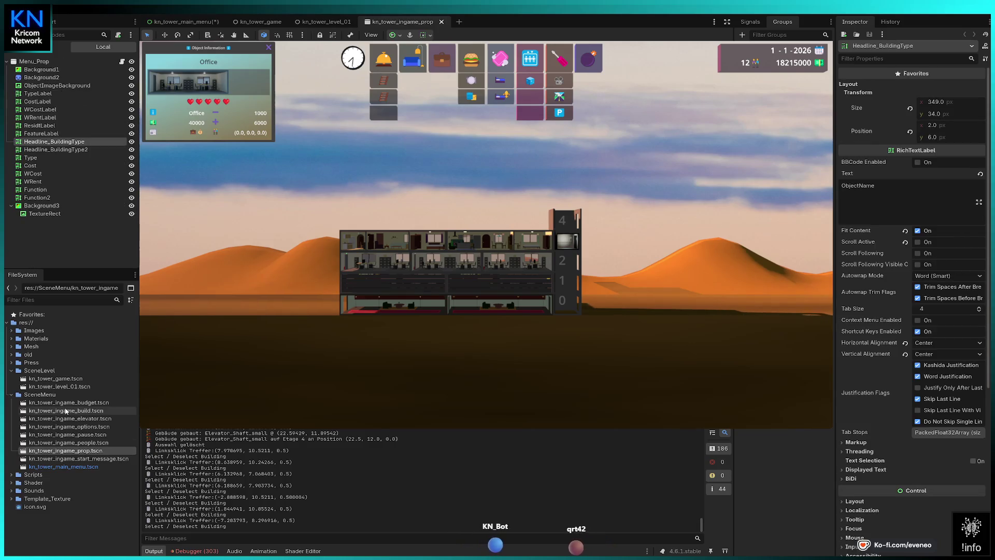
{"action": "left_click", "coordinate": [56, 216]}
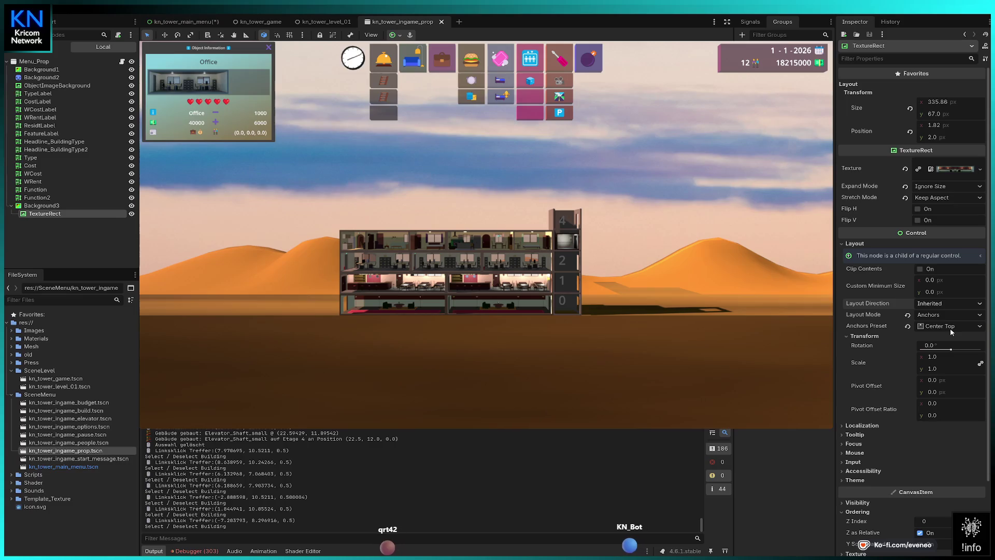
{"action": "left_click", "coordinate": [950, 304]}
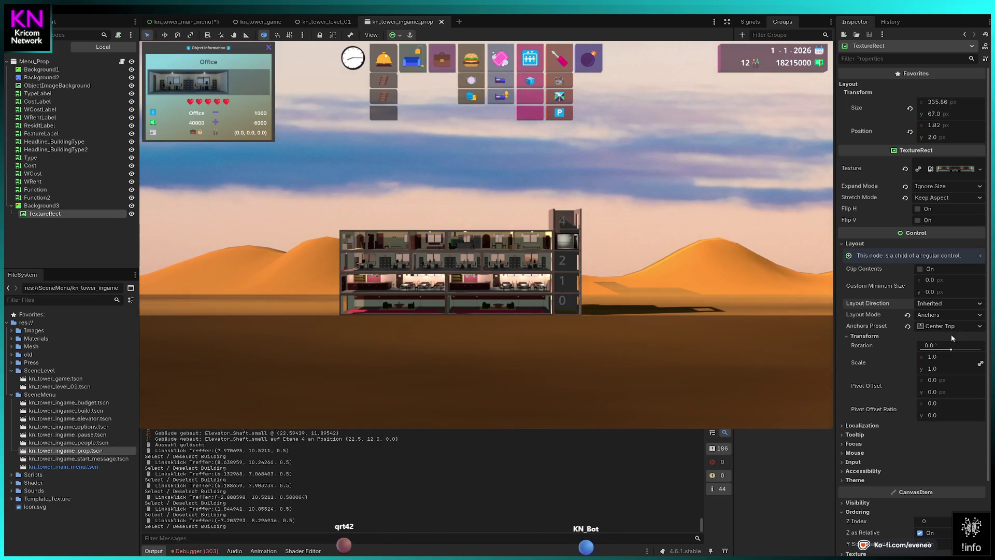
Set the TextureRect's layout direction to Left-to-Right, briefly try Position mode, then revert to Anchors with Center Top.
{"action": "left_click", "coordinate": [951, 334]}
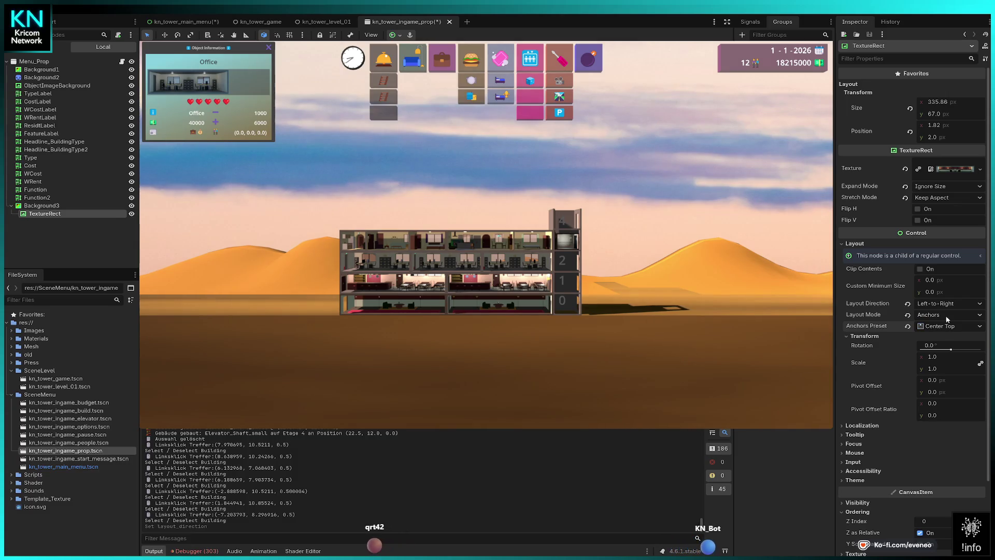
{"action": "left_click", "coordinate": [946, 315]}
{"action": "left_click", "coordinate": [950, 326]}
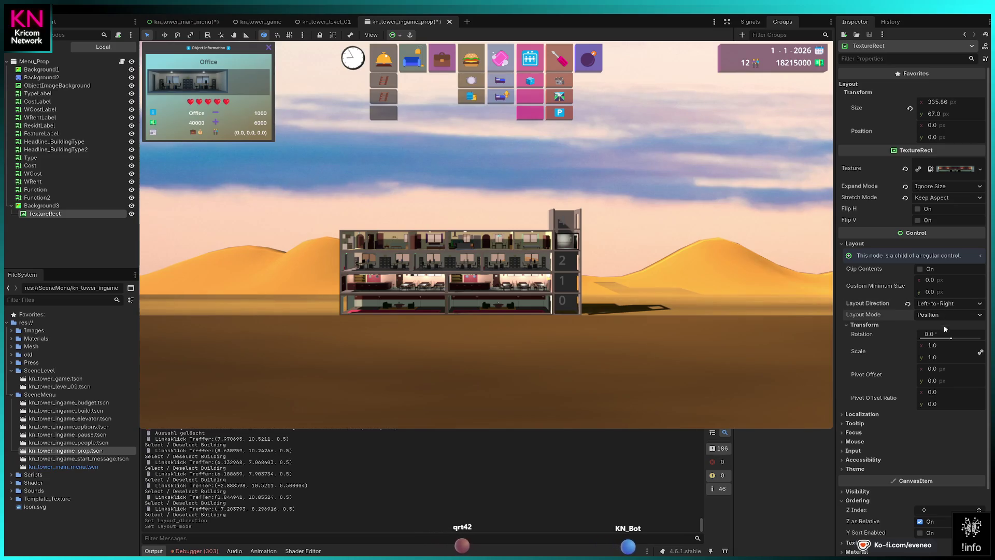
{"action": "left_click", "coordinate": [943, 339]}
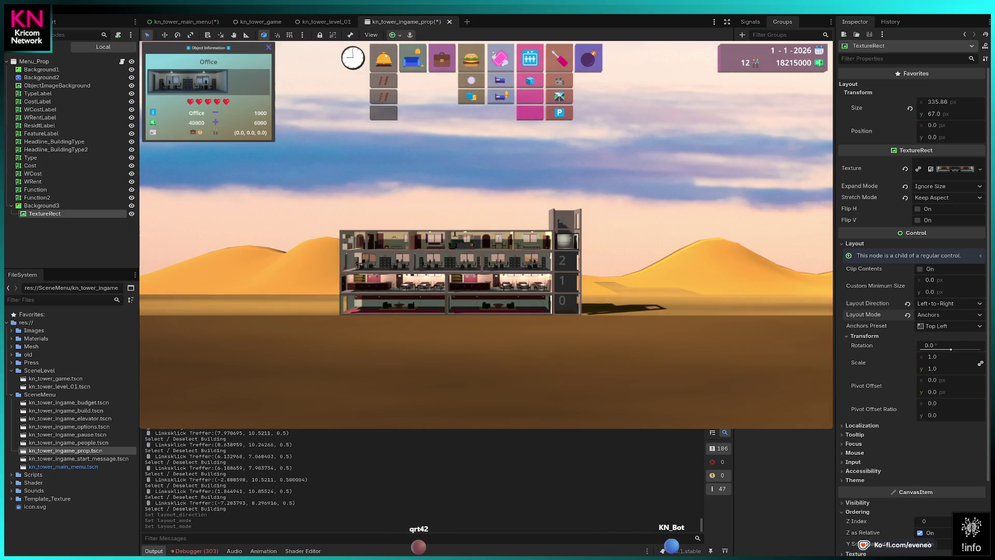
{"action": "key", "text": "ctrl+z"}
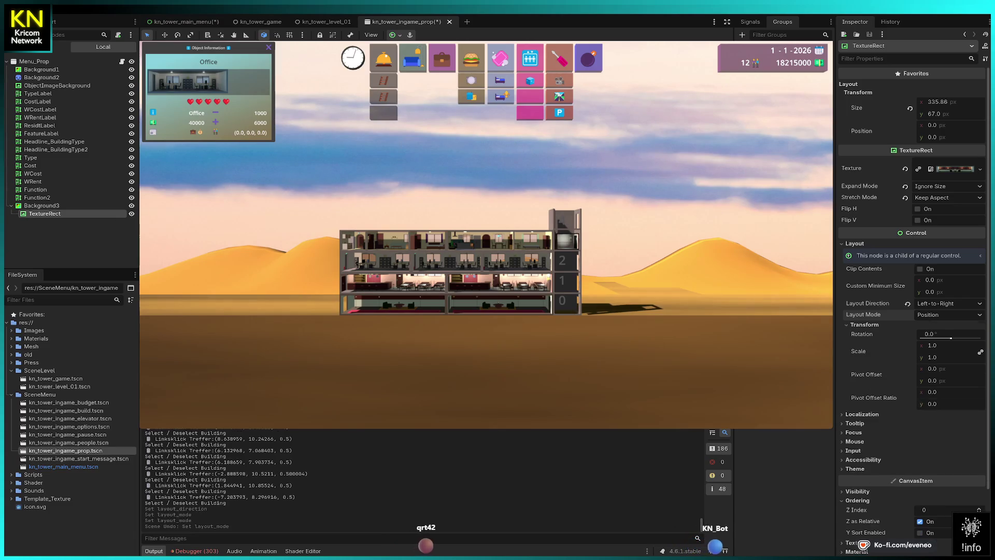
{"action": "key", "text": "ctrl+z"}
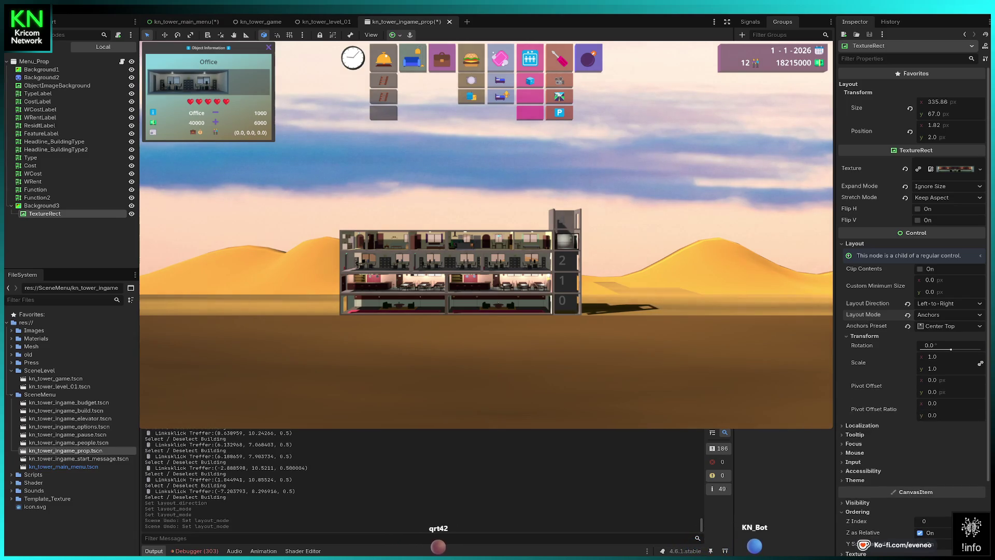
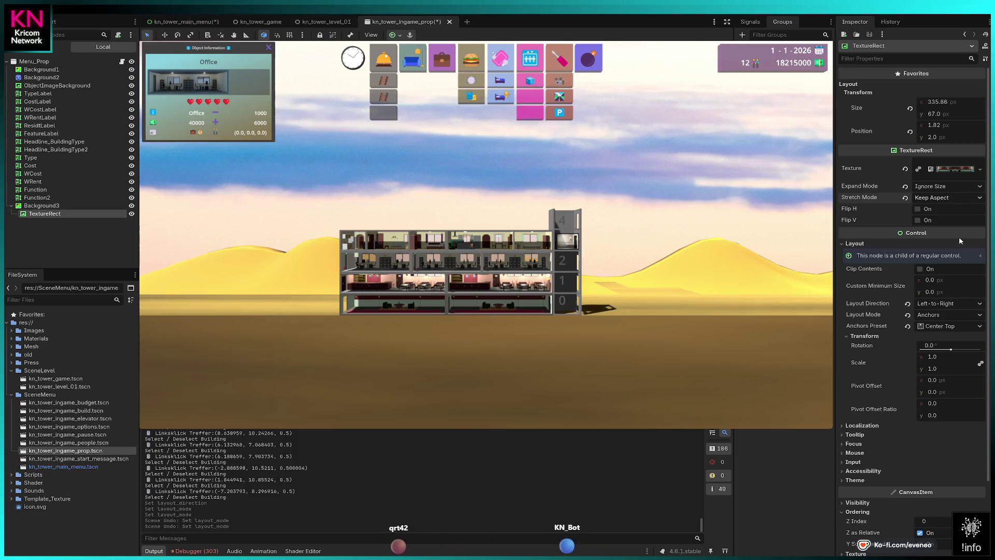
Set the prop menu TextureRect's Stretch Mode to Keep Aspect Centered and save kn_tower_ingame_prop.
{"action": "left_click", "coordinate": [959, 241]}
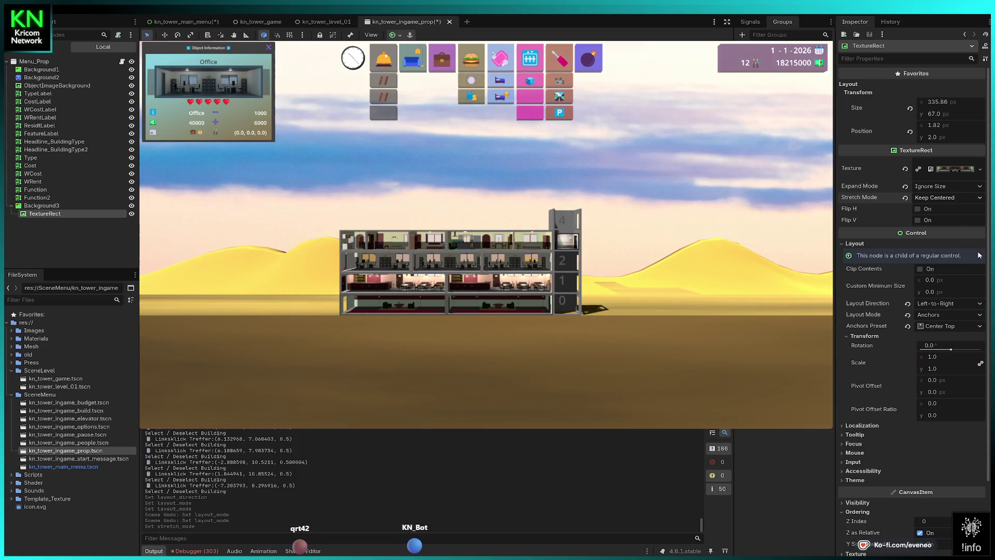
{"action": "key", "text": "Down"}
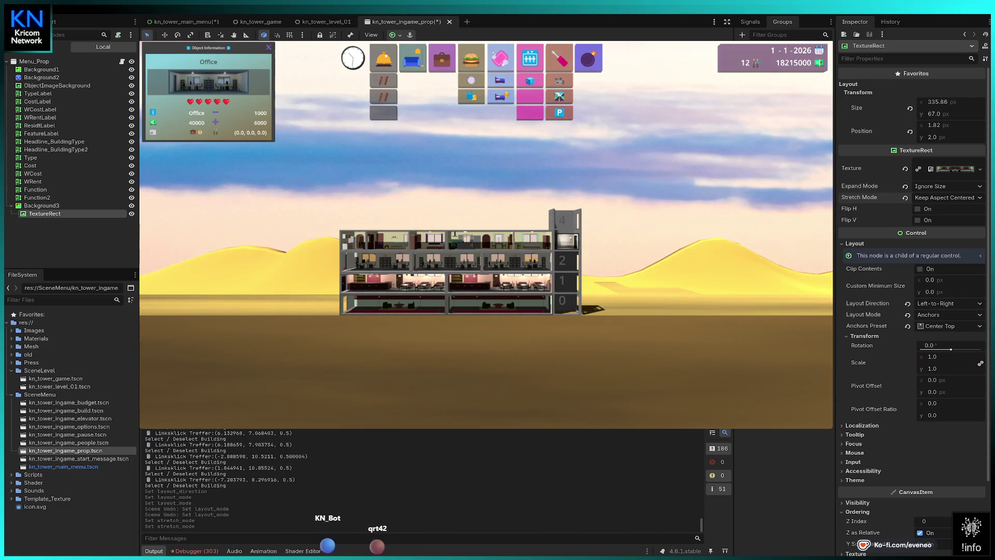
{"action": "key", "text": "ctrl+s"}
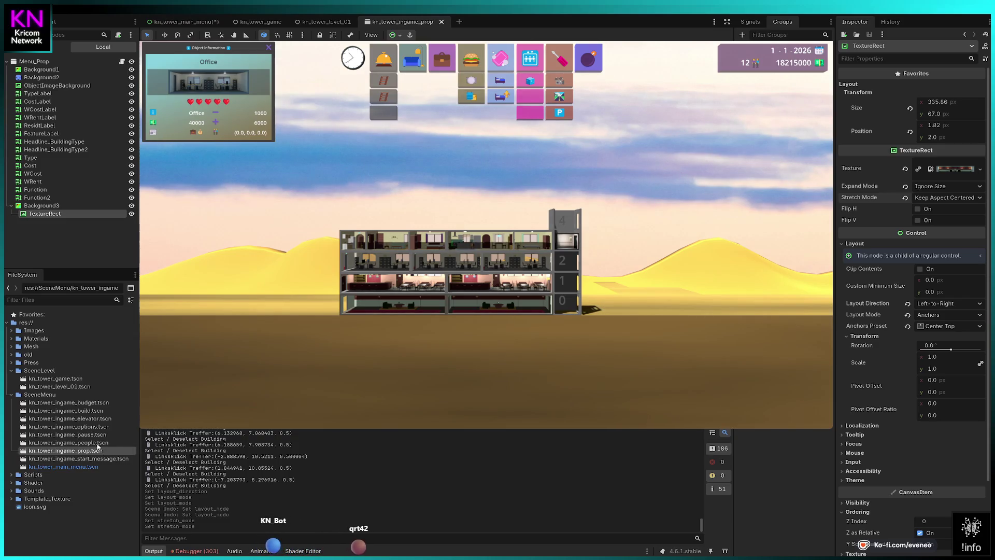
Open kn_tower_ingame_build.tscn, set its TextureRect to Keep Aspect Centered, and save the scene.
{"action": "double_click", "coordinate": [81, 410]}
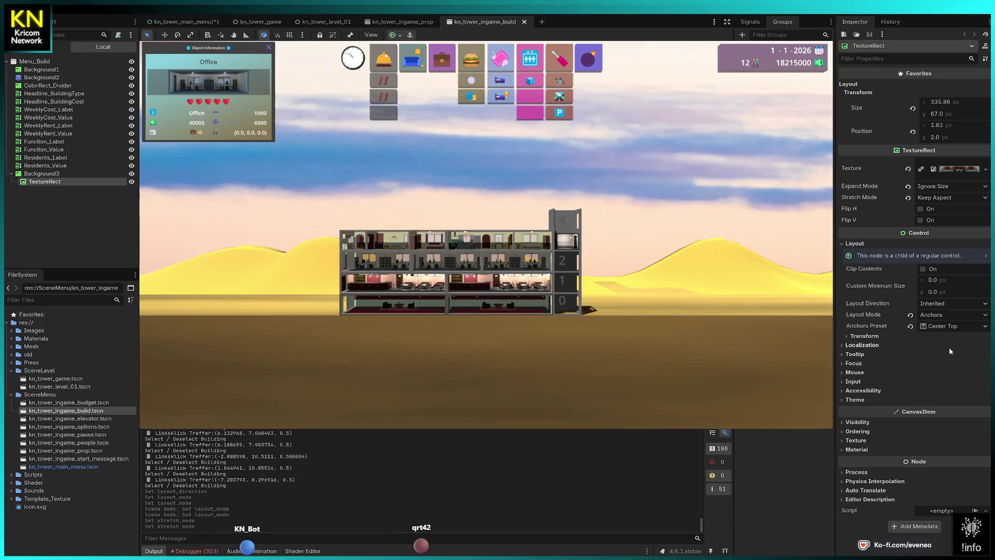
{"action": "left_click", "coordinate": [953, 201]}
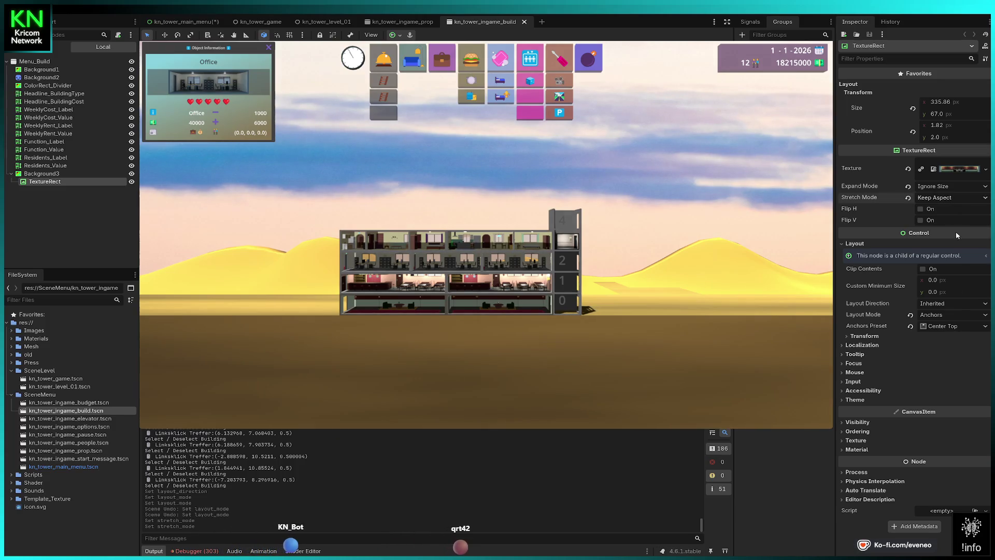
{"action": "left_click", "coordinate": [958, 251]}
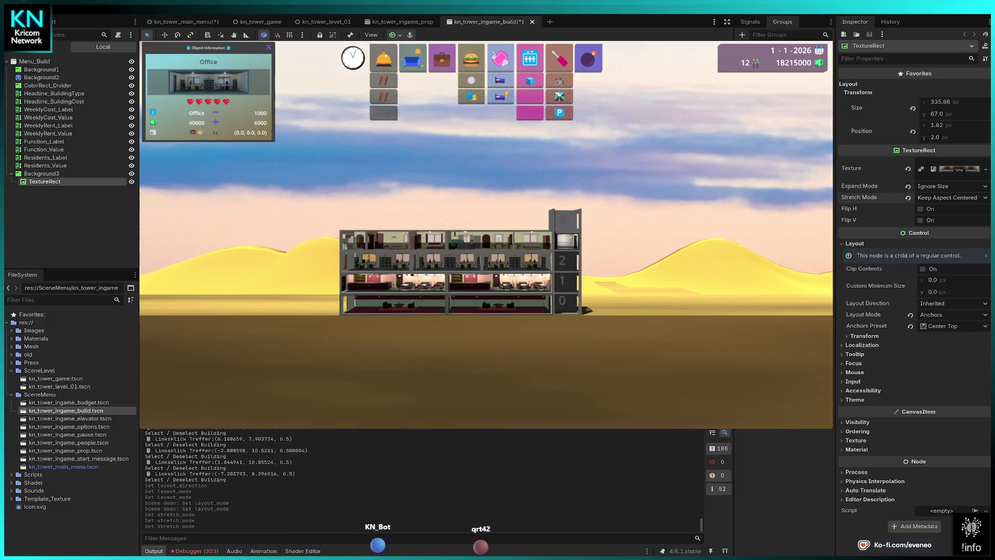
{"action": "key", "text": "ctrl+s"}
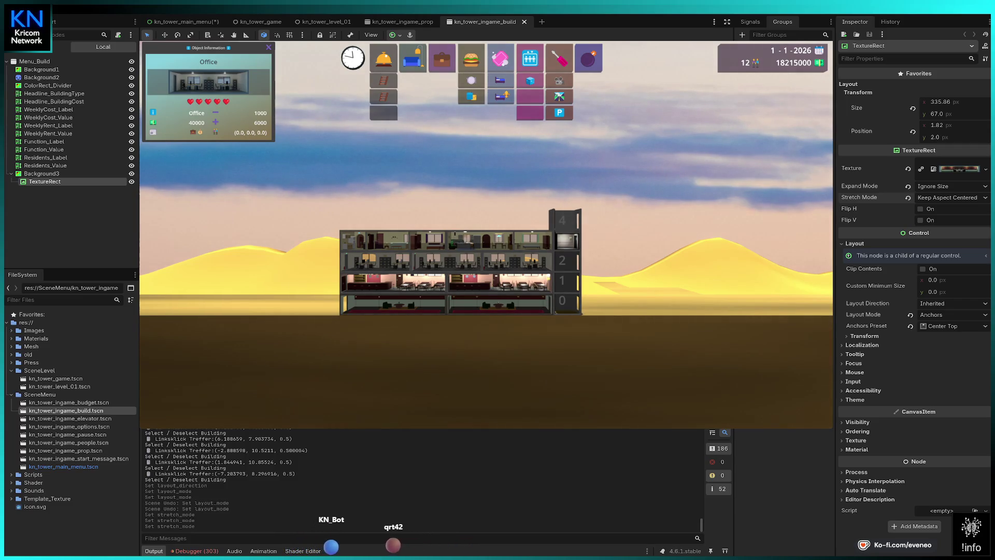
Inspect the left floor-2 room, the top floor and the floor-1 elevator in the running game.
{"action": "left_click", "coordinate": [376, 262]}
{"action": "left_click", "coordinate": [375, 262]}
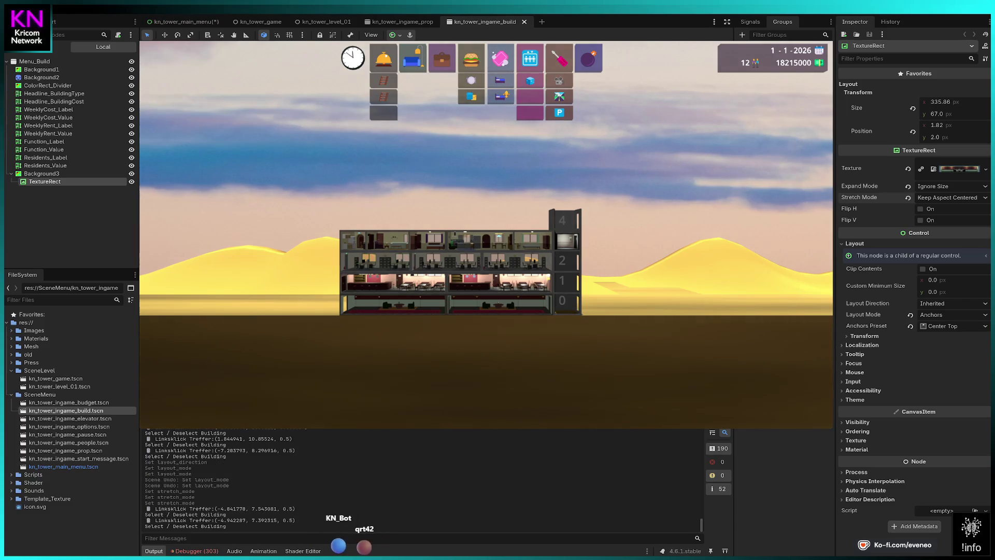
{"action": "left_click", "coordinate": [363, 241]}
{"action": "left_click", "coordinate": [363, 241]}
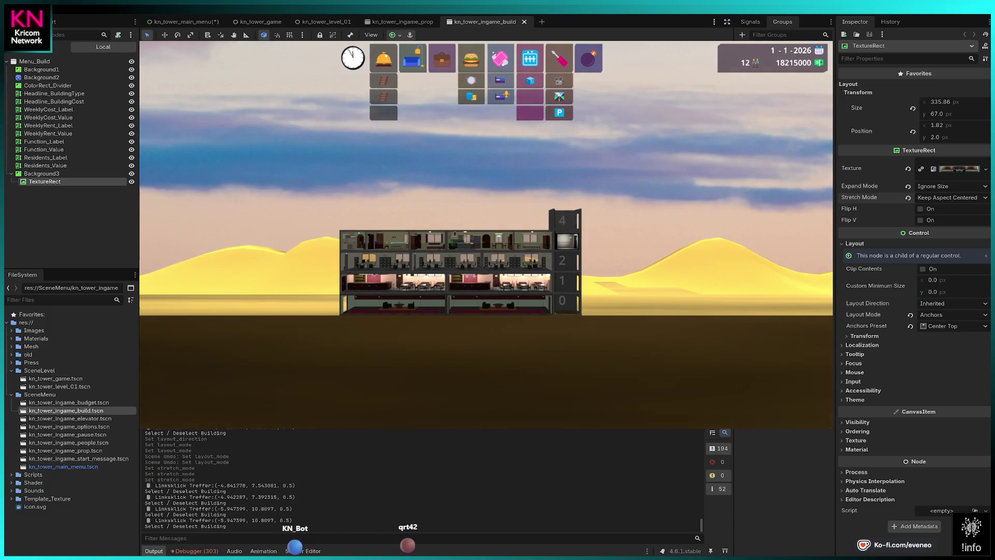
{"action": "left_click", "coordinate": [567, 283]}
{"action": "left_click", "coordinate": [567, 283]}
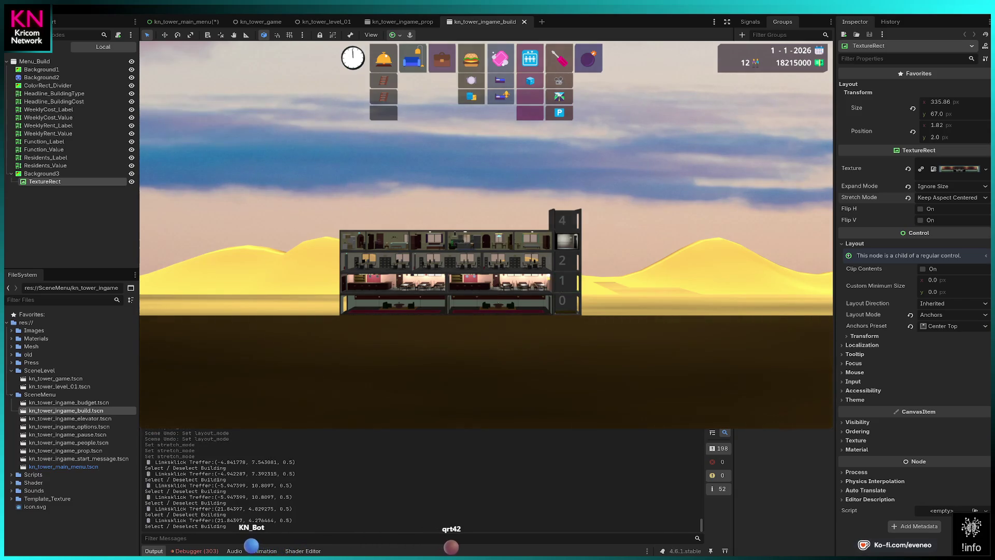
Inspect the ground-floor Lobby, floor-1 Restaurant, right floor-2 Office and right floor-3 Condo.
{"action": "left_click", "coordinate": [499, 305]}
{"action": "left_click", "coordinate": [499, 305]}
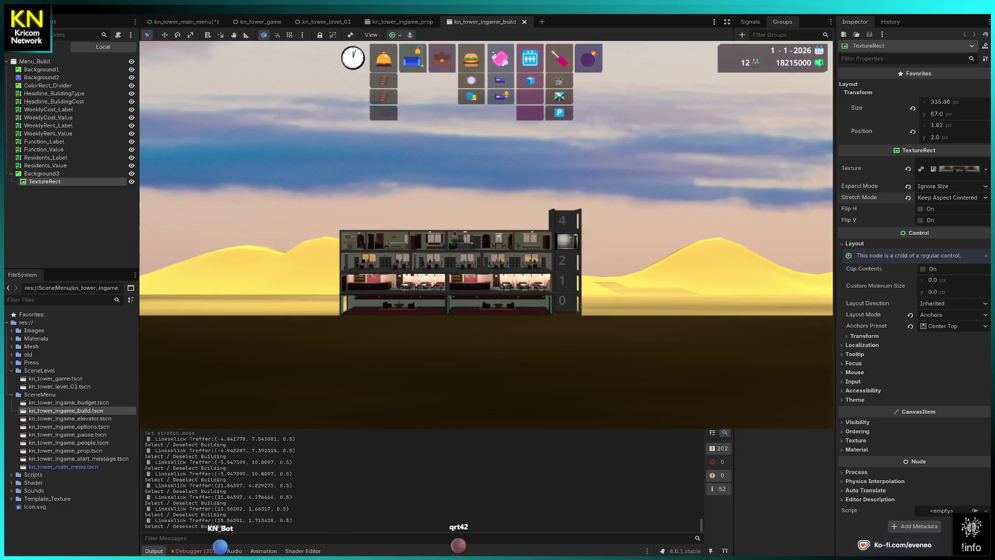
{"action": "left_click", "coordinate": [497, 283]}
{"action": "left_click", "coordinate": [497, 283]}
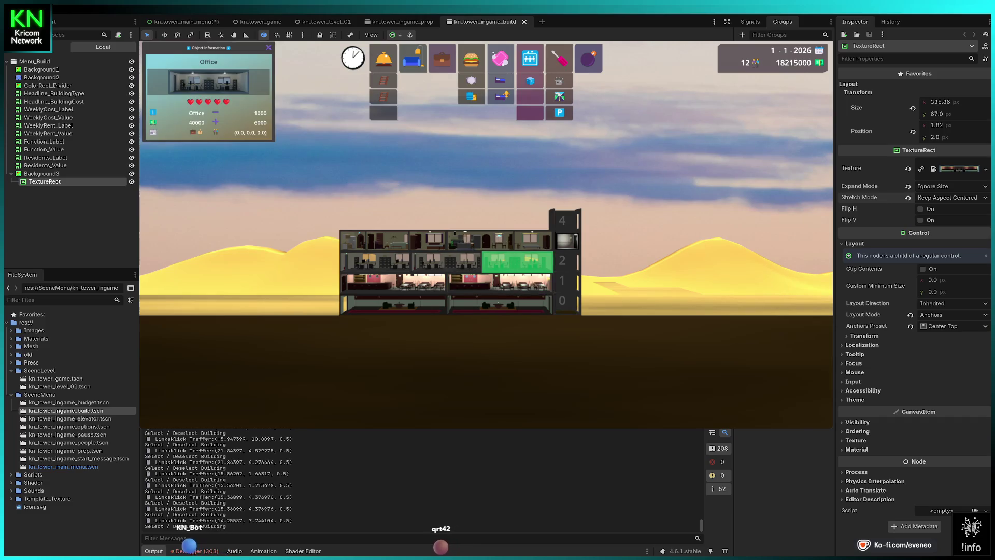
{"action": "left_click", "coordinate": [490, 259]}
{"action": "left_click", "coordinate": [489, 256]}
{"action": "left_click", "coordinate": [494, 237]}
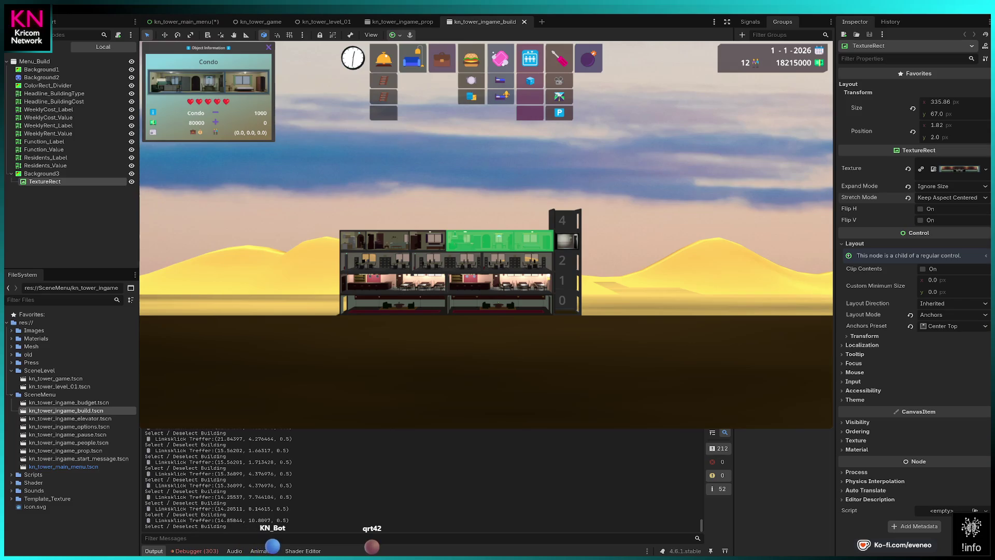
Check the left and right second-floor offices and the top-floor left Condo.
{"action": "left_click", "coordinate": [497, 241]}
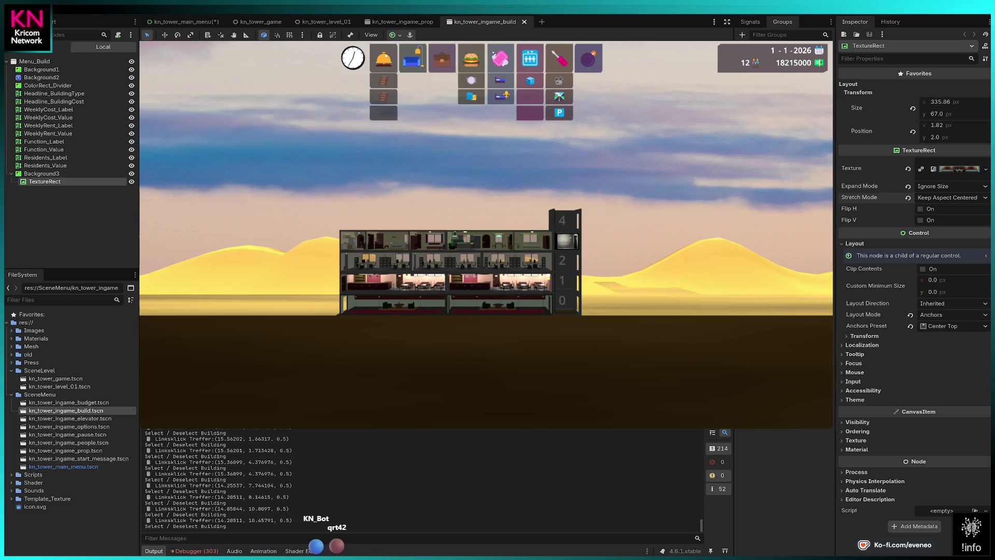
{"action": "left_click", "coordinate": [446, 262]}
{"action": "left_click", "coordinate": [442, 262]}
{"action": "left_click", "coordinate": [375, 262]}
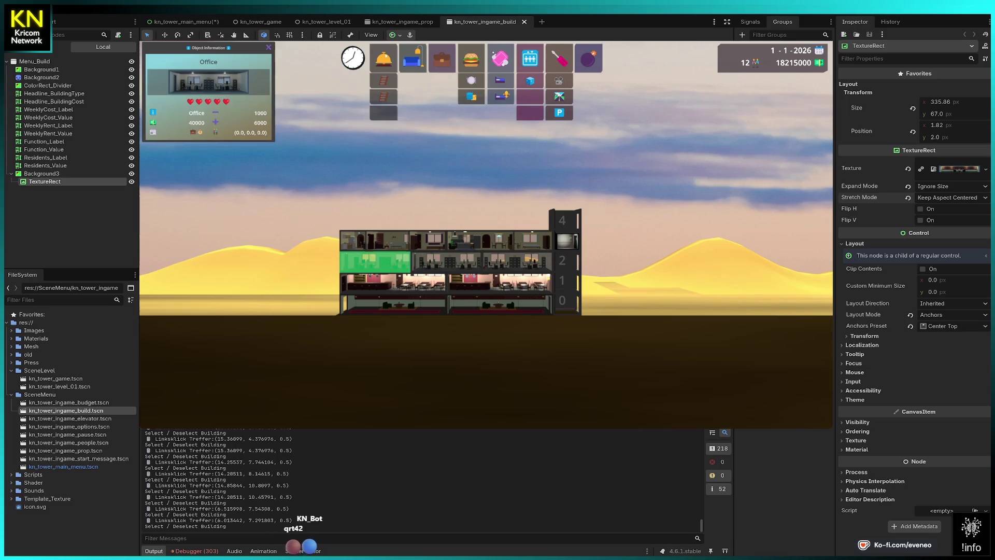
{"action": "left_click", "coordinate": [376, 261]}
{"action": "left_click", "coordinate": [509, 261]}
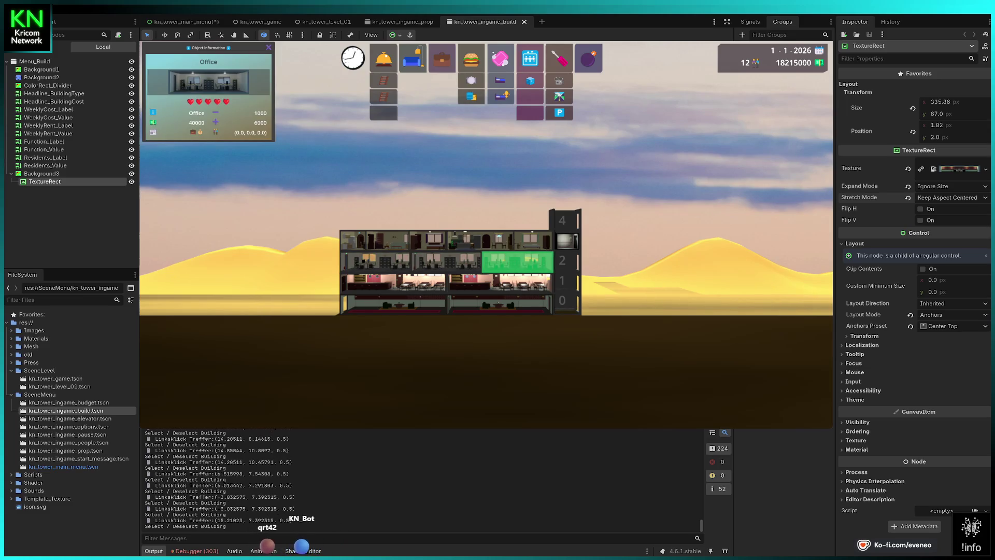
{"action": "left_click", "coordinate": [509, 262]}
{"action": "left_click", "coordinate": [375, 241]}
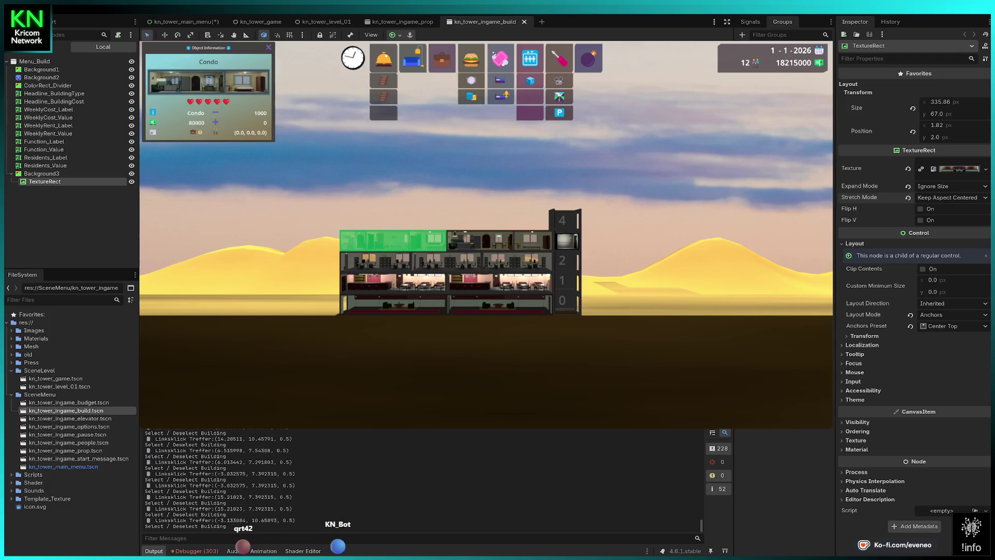
Check the top-floor units and ground-floor left Lobby, then clear the selection with Esc.
{"action": "left_click", "coordinate": [383, 242]}
{"action": "left_click", "coordinate": [462, 243]}
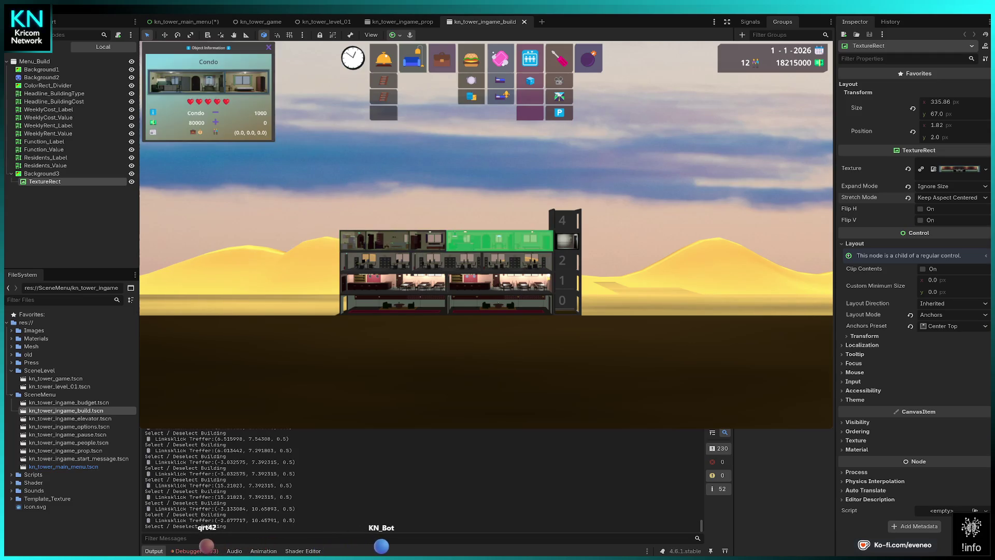
{"action": "left_click", "coordinate": [463, 243]}
{"action": "left_click", "coordinate": [412, 244]}
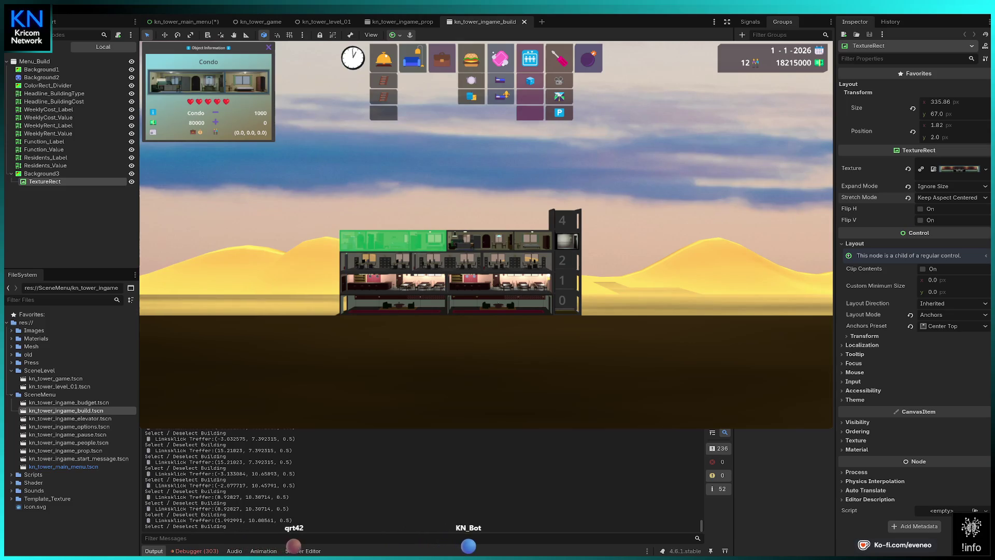
{"action": "left_click", "coordinate": [393, 240]}
{"action": "left_click", "coordinate": [393, 304]}
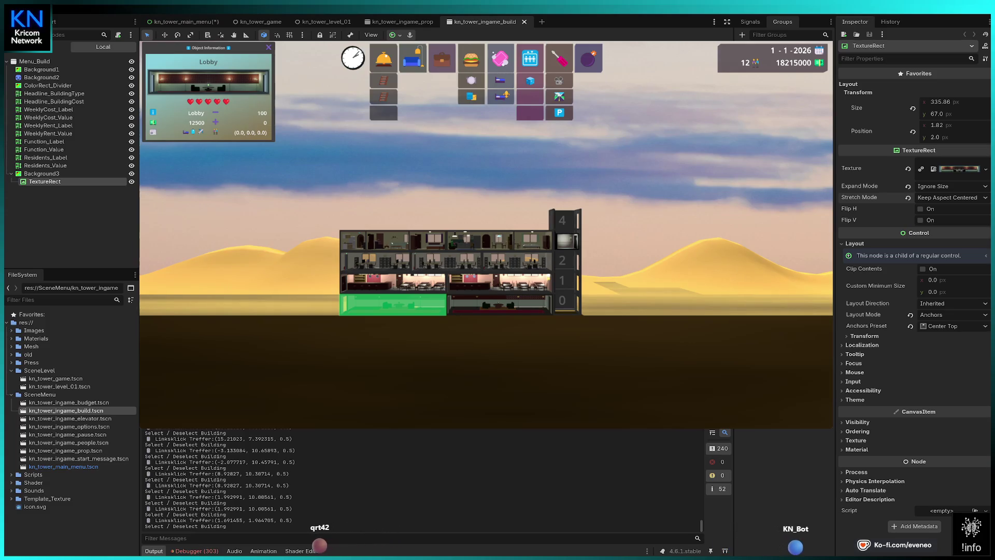
{"action": "key", "text": "Escape"}
{"action": "left_click", "coordinate": [442, 59]}
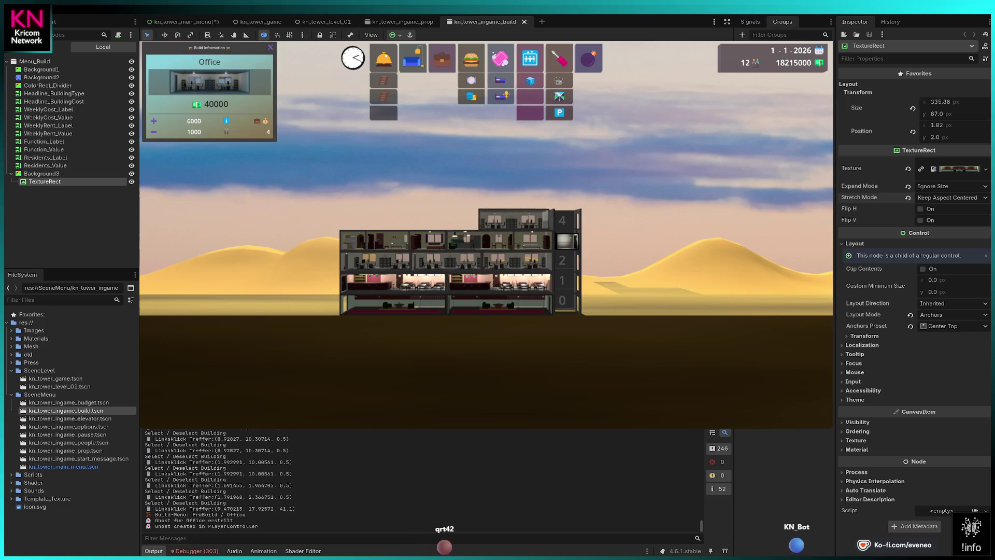
Place three offices on floor 4.
{"action": "left_click", "coordinate": [517, 218]}
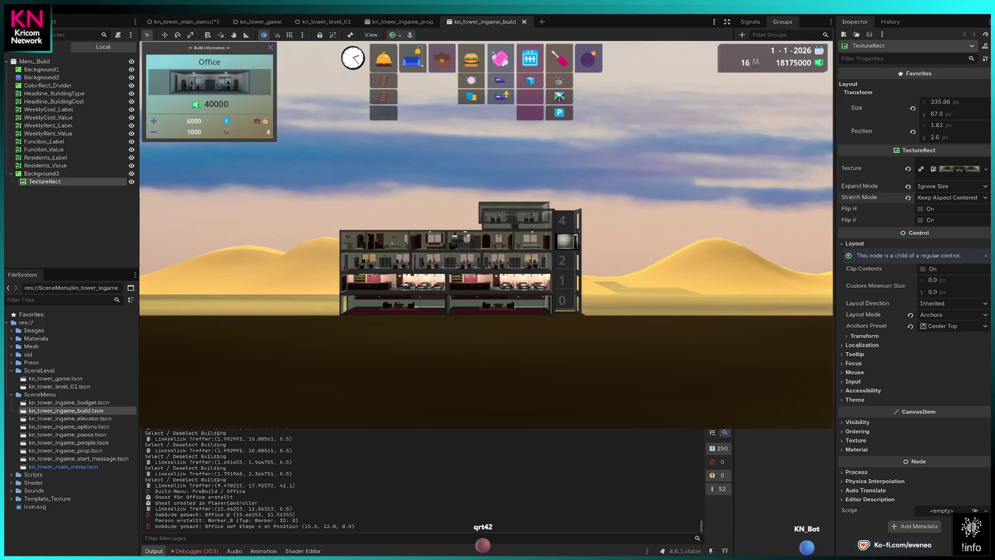
{"action": "left_click", "coordinate": [370, 217]}
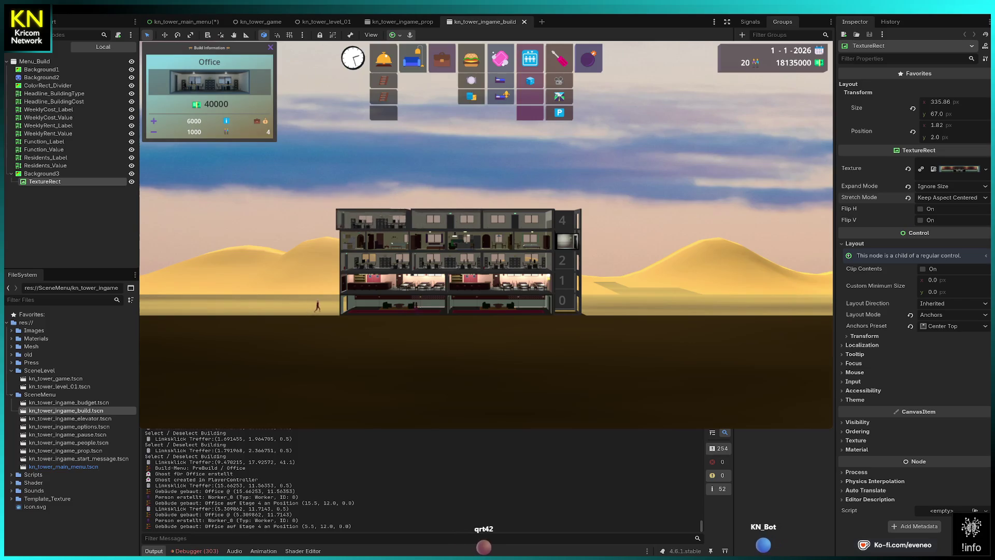
{"action": "left_click", "coordinate": [376, 218]}
{"action": "key", "text": "Escape"}
Rebuild the elevator shaft at floor 5 and extend it up to the top floor.
{"action": "left_click", "coordinate": [529, 58]}
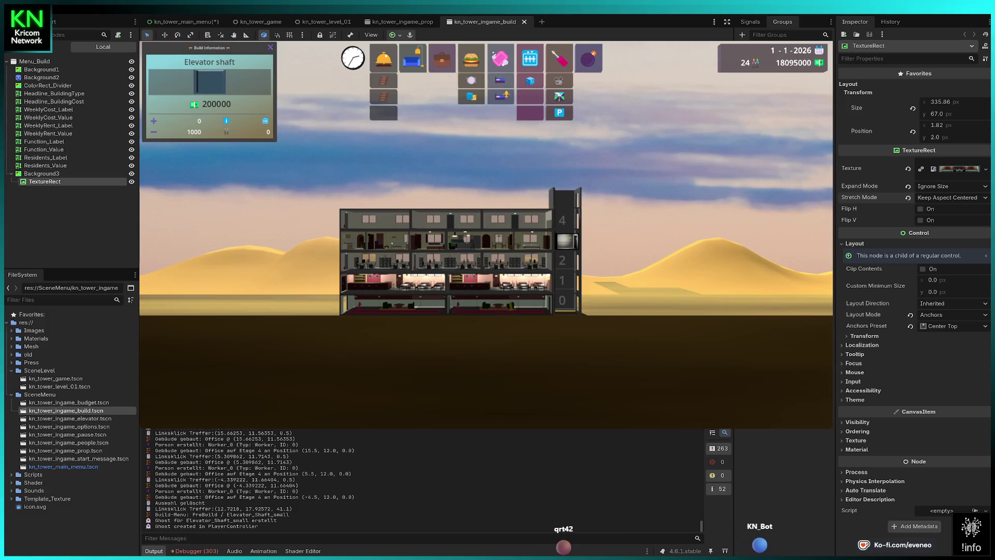
{"action": "left_click", "coordinate": [564, 199]}
{"action": "key", "text": "Escape"}
{"action": "key", "text": "d"}
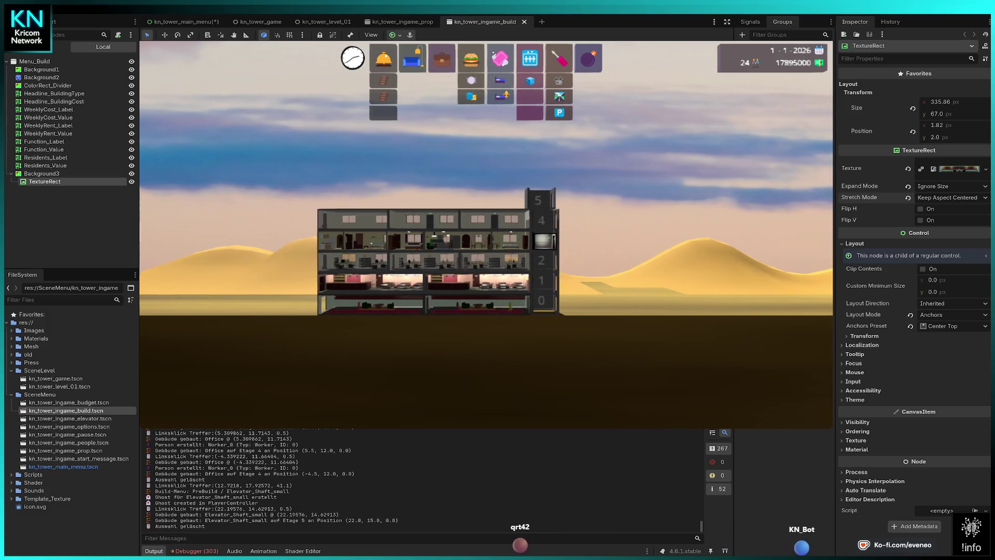
{"action": "left_click", "coordinate": [559, 58]}
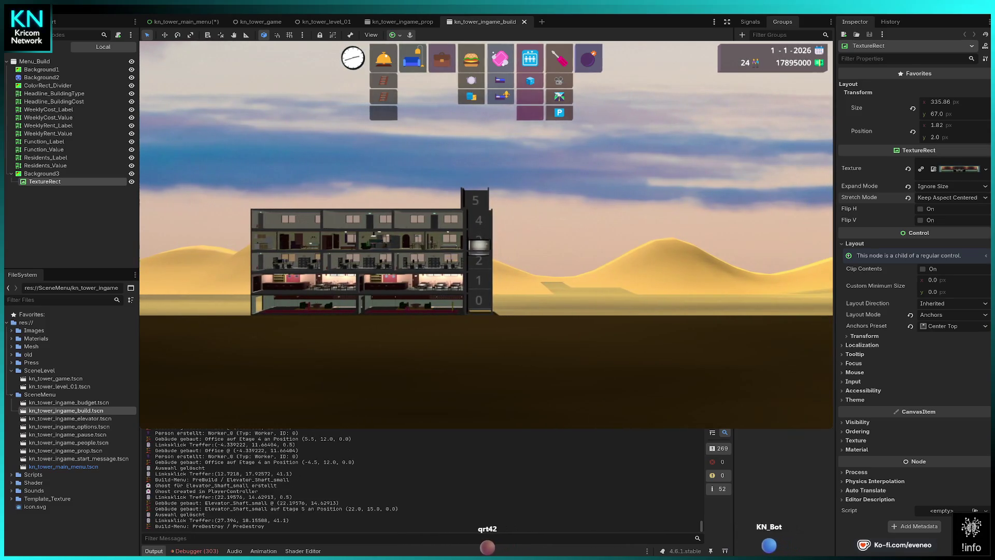
{"action": "left_click", "coordinate": [475, 200]}
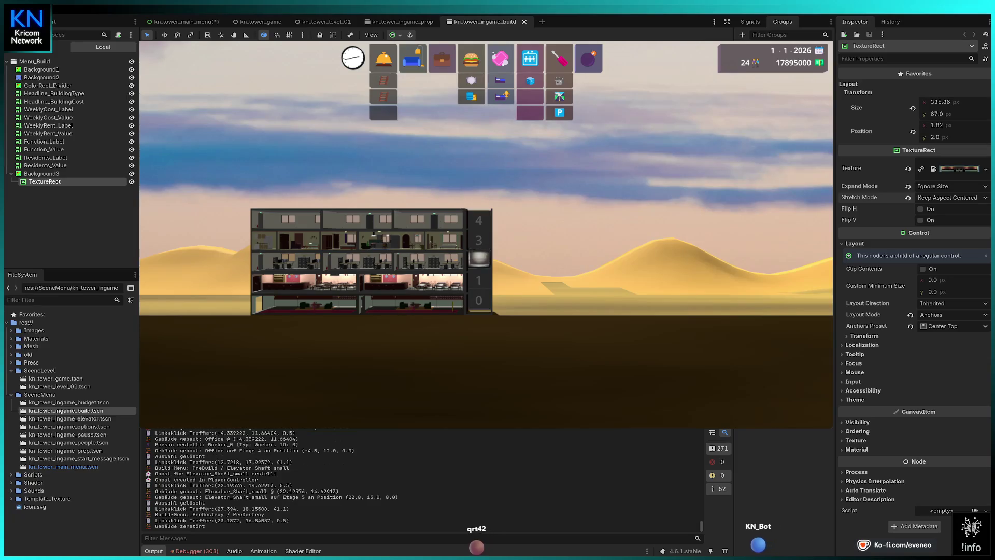
{"action": "key", "text": "d"}
{"action": "left_click", "coordinate": [529, 58]}
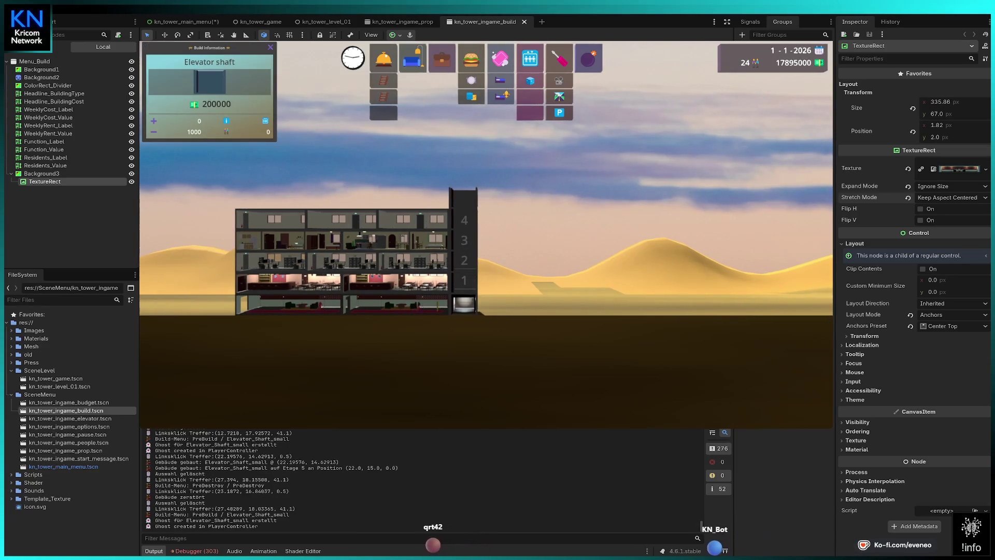
{"action": "left_click", "coordinate": [464, 200]}
{"action": "left_click", "coordinate": [464, 177]}
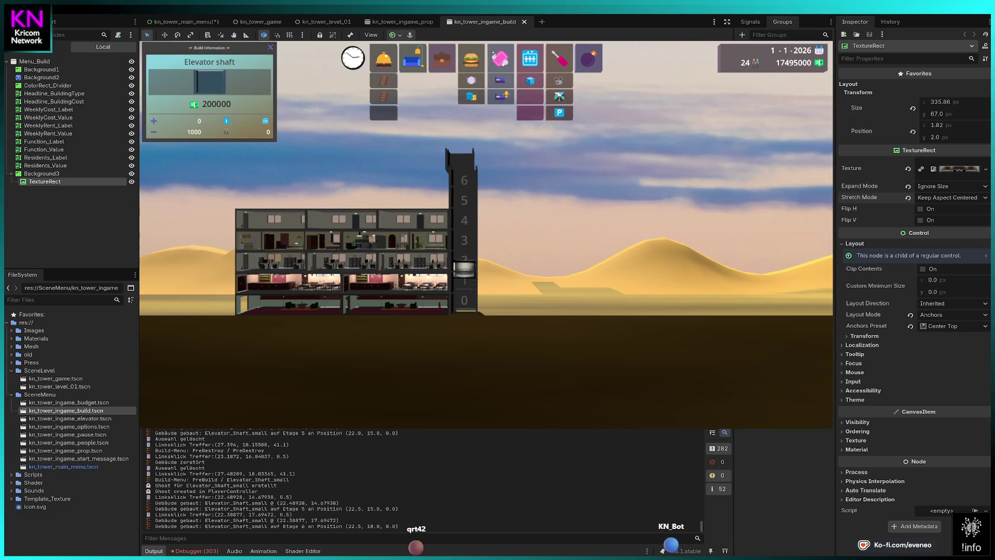
{"action": "left_click", "coordinate": [463, 139]}
{"action": "left_click", "coordinate": [463, 159]}
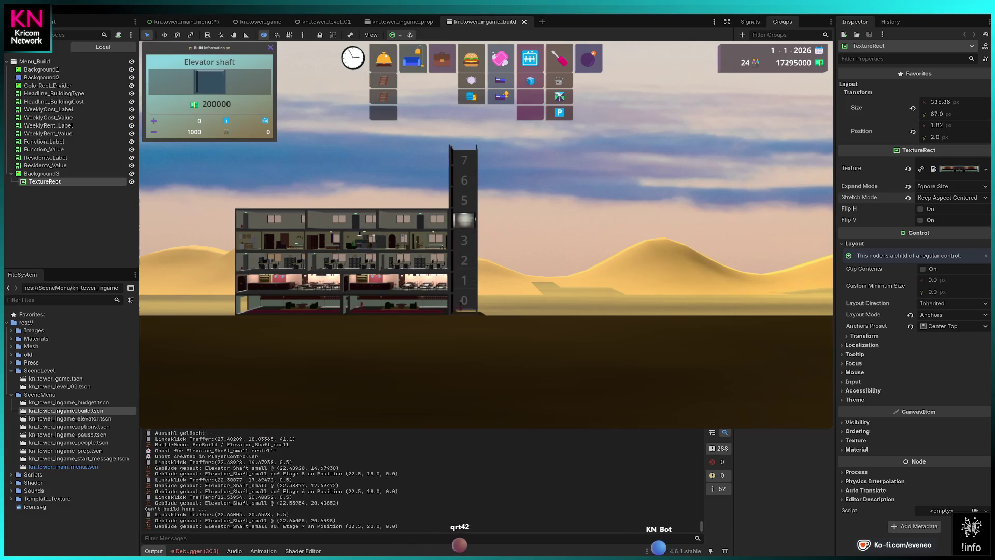
{"action": "right_click", "coordinate": [464, 160]}
Place three Lobbies on the ground floor.
{"action": "left_click", "coordinate": [384, 58]}
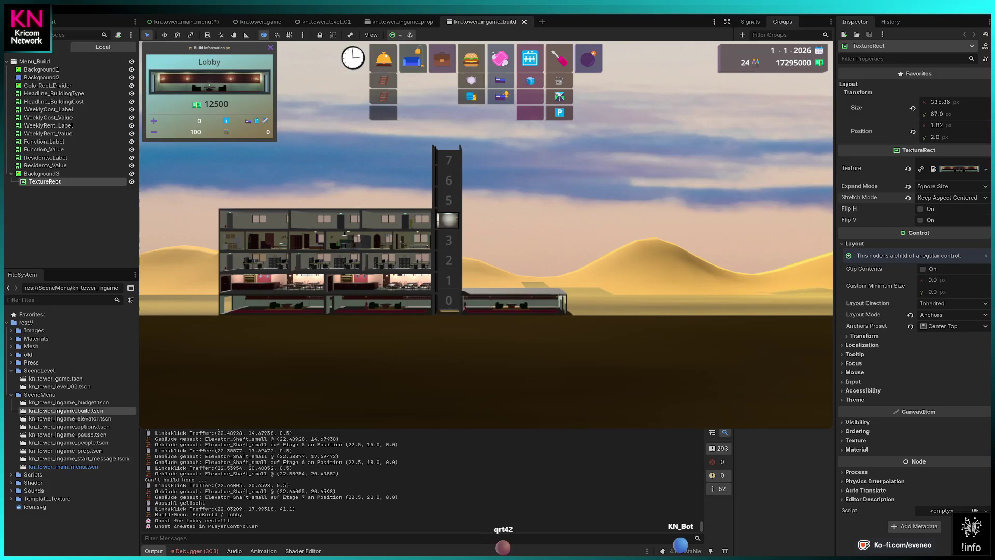
{"action": "left_click", "coordinate": [511, 305]}
{"action": "left_click", "coordinate": [620, 300]}
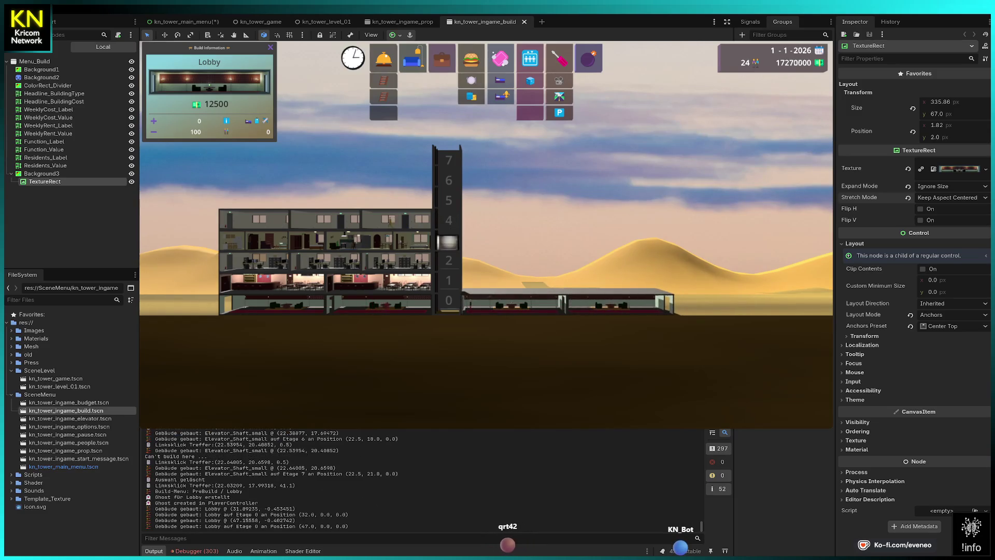
{"action": "left_click", "coordinate": [213, 305]}
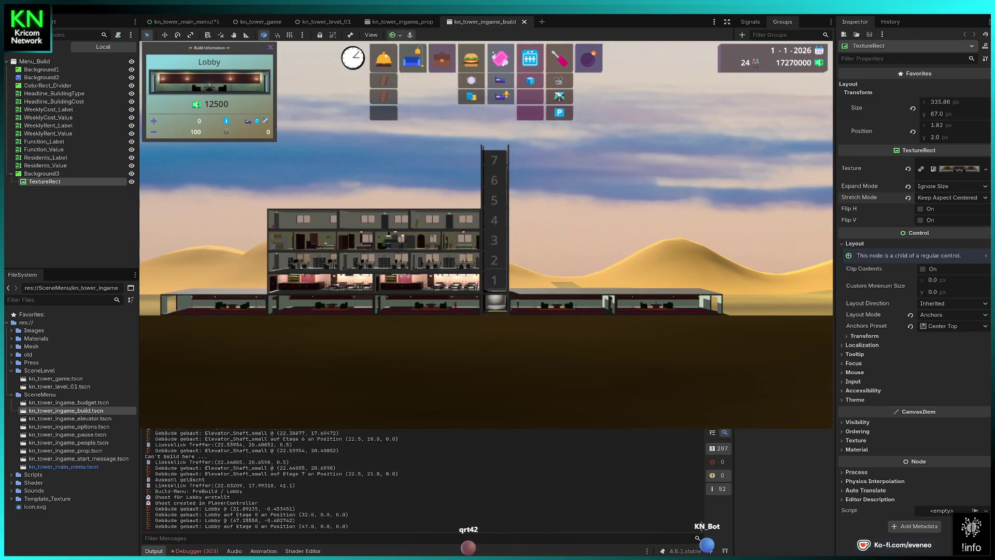
{"action": "key", "text": "Escape"}
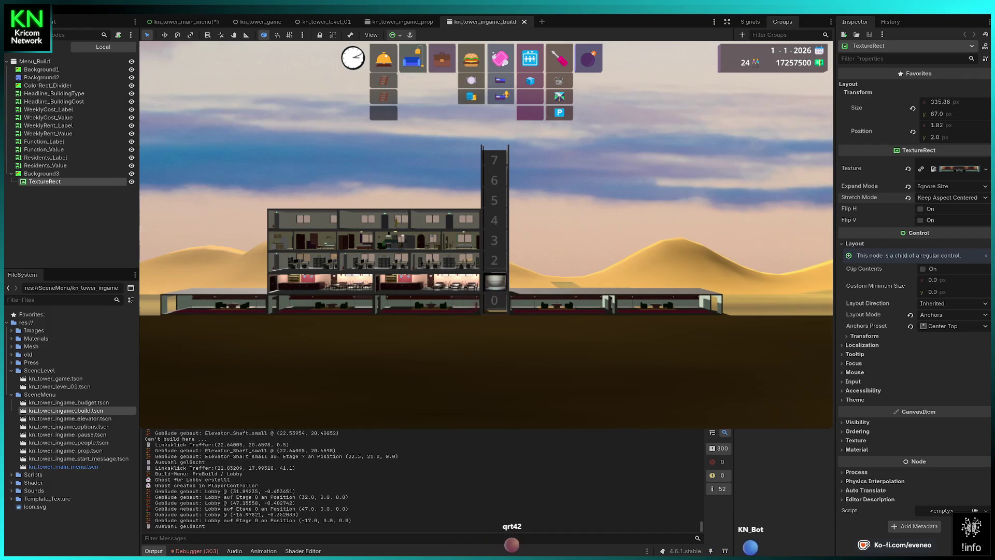
Place two Shops on floor 1 right of the tower.
{"action": "left_click", "coordinate": [471, 96]}
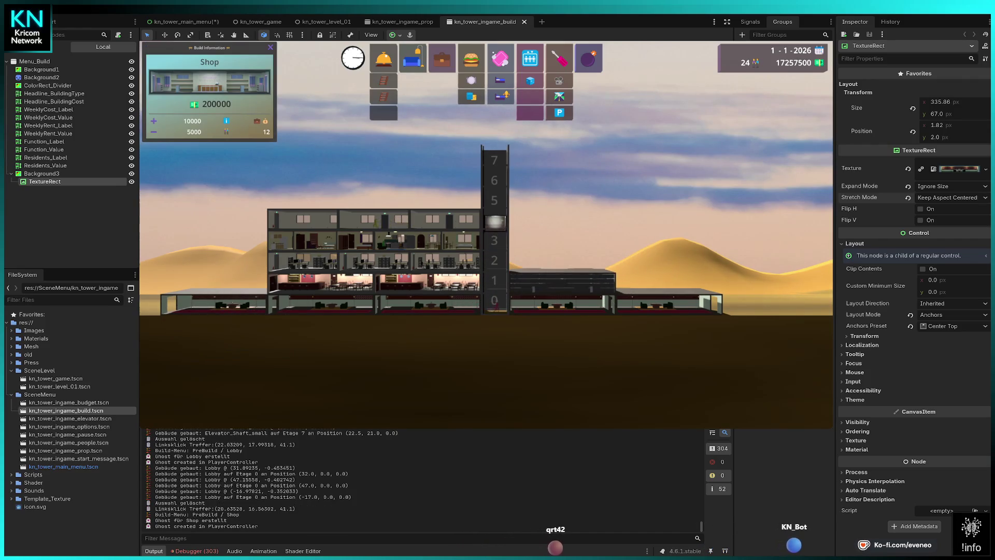
{"action": "left_click", "coordinate": [563, 281]}
{"action": "left_click", "coordinate": [669, 283]}
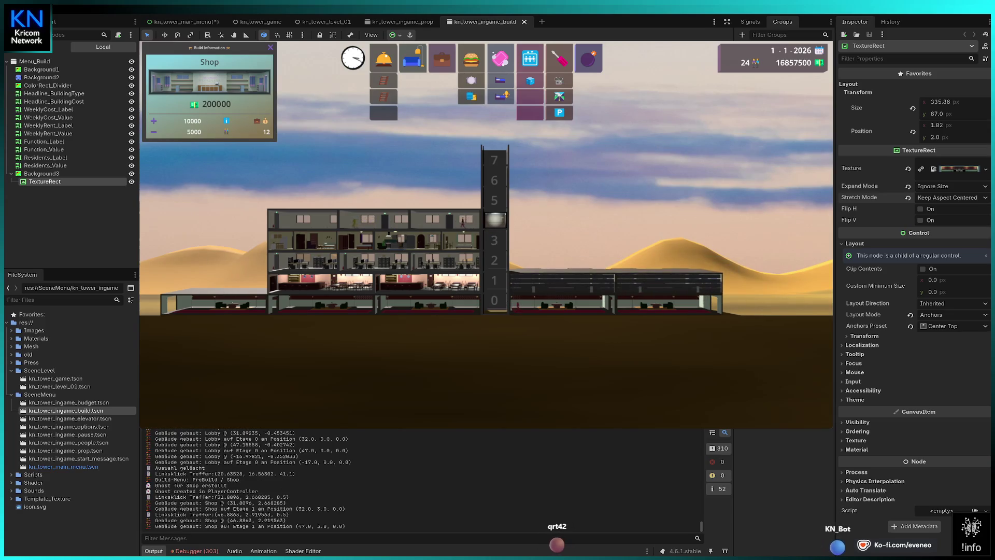
{"action": "key", "text": "Escape"}
Place three Offices on floor 2 and three on floor 3 right of the tower.
{"action": "left_click", "coordinate": [441, 58]}
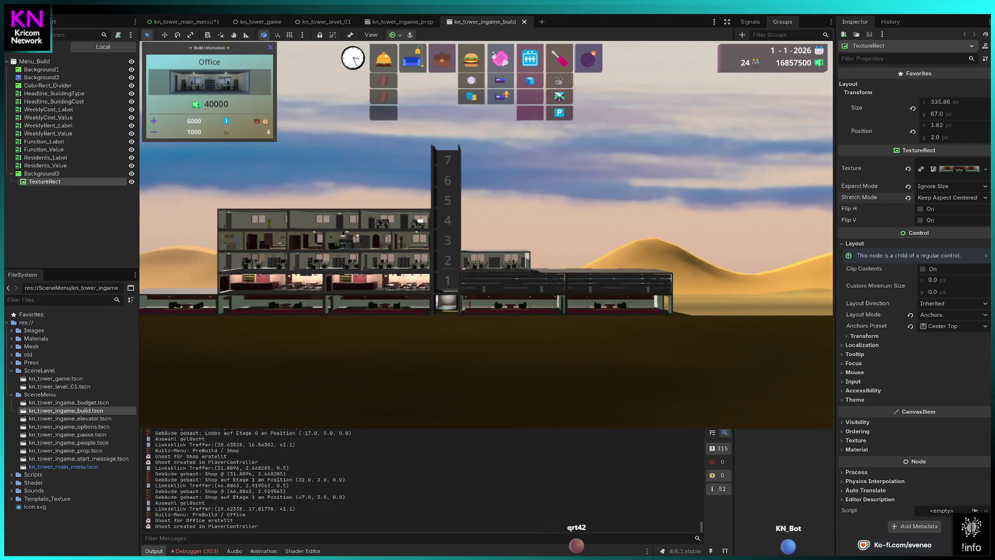
{"action": "left_click", "coordinate": [495, 260]}
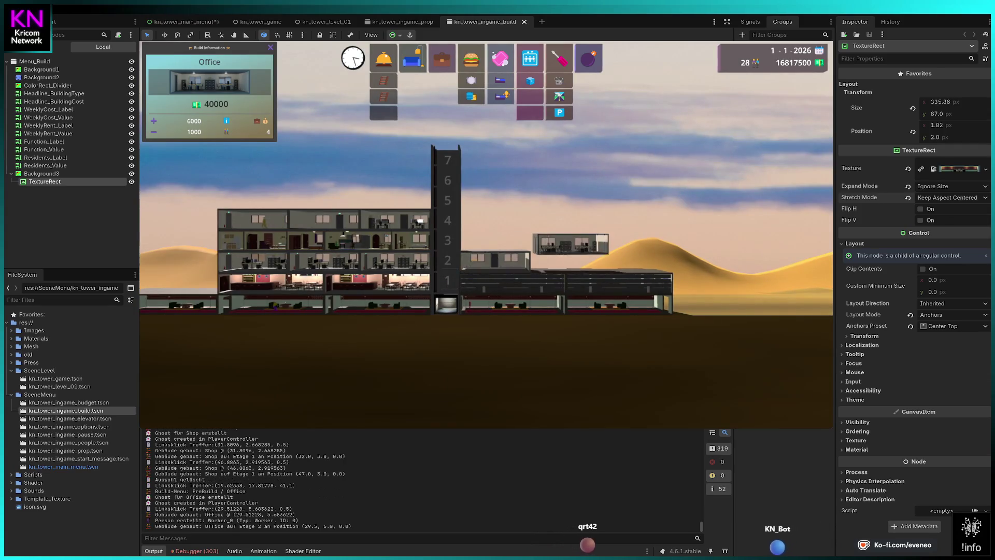
{"action": "left_click", "coordinate": [566, 260]}
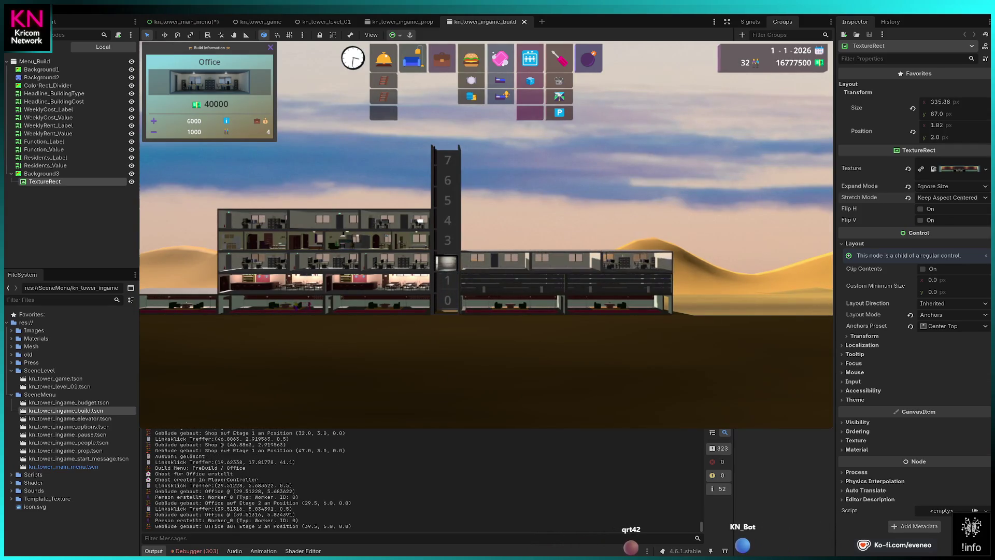
{"action": "left_click", "coordinate": [642, 259]}
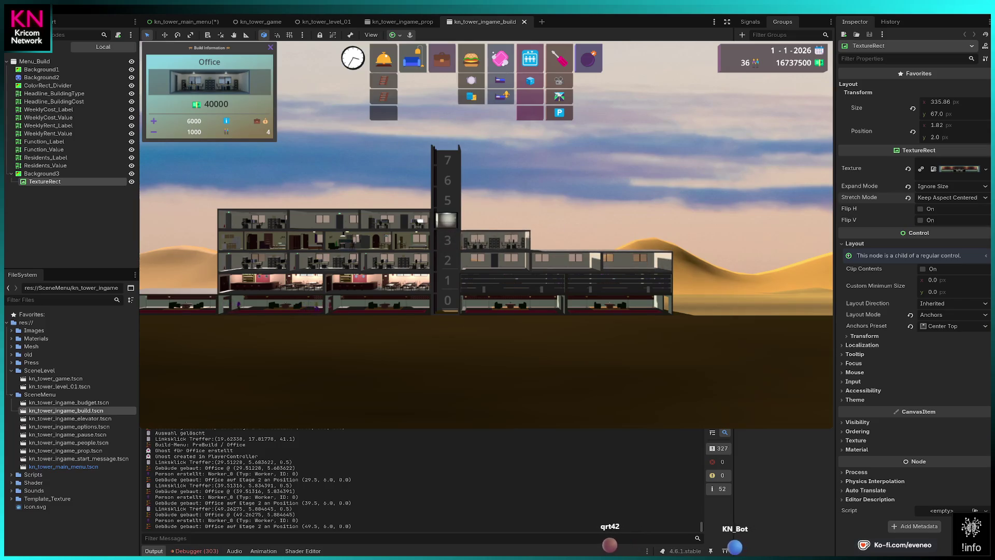
{"action": "left_click", "coordinate": [495, 240]}
{"action": "left_click", "coordinate": [492, 240]}
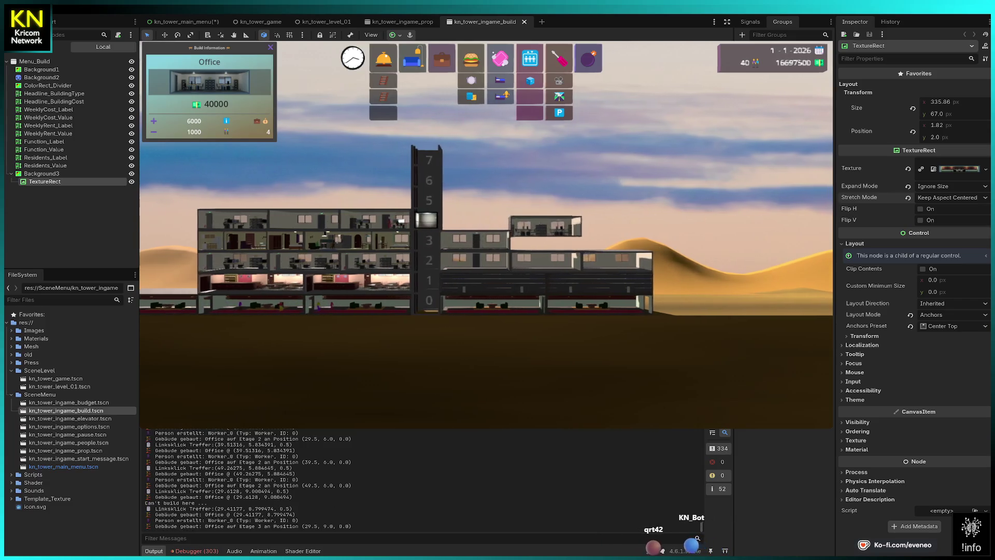
{"action": "left_click", "coordinate": [538, 239]}
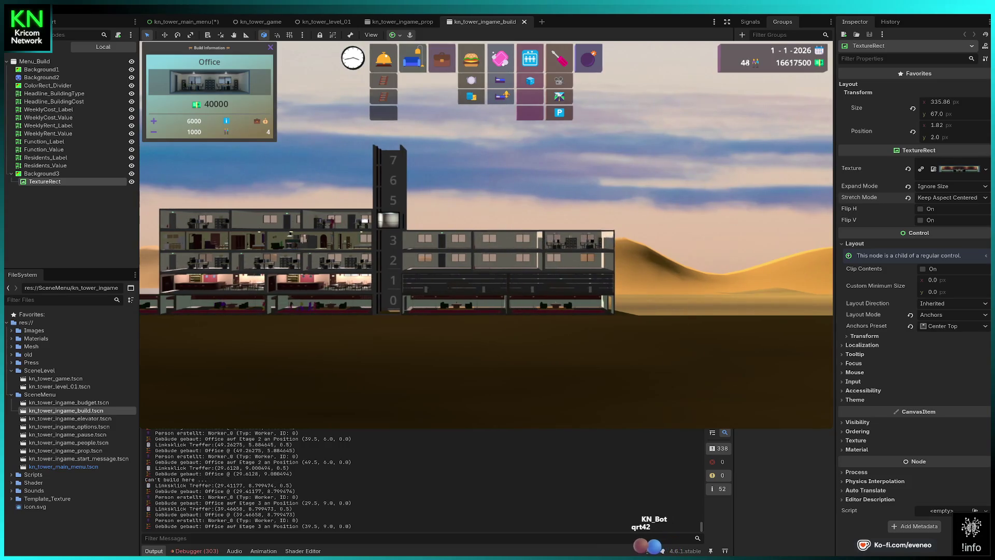
{"action": "left_click", "coordinate": [580, 240]}
{"action": "right_click", "coordinate": [580, 240]}
Place Condominiums on both sides of the shaft on floors 4, 5 and 6.
{"action": "left_click", "coordinate": [412, 58]}
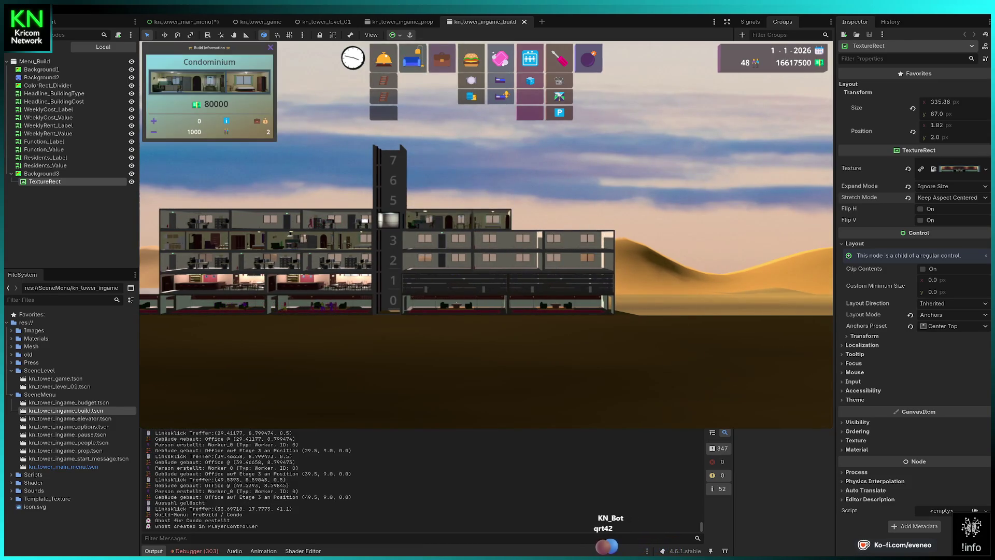
{"action": "left_click", "coordinate": [454, 220]}
{"action": "left_click", "coordinate": [555, 220]}
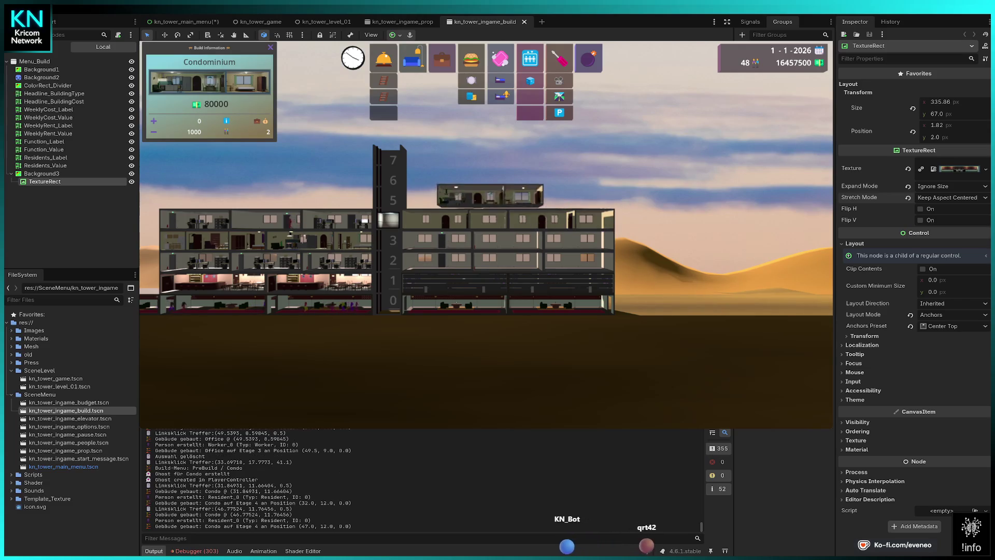
{"action": "left_click", "coordinate": [454, 200]}
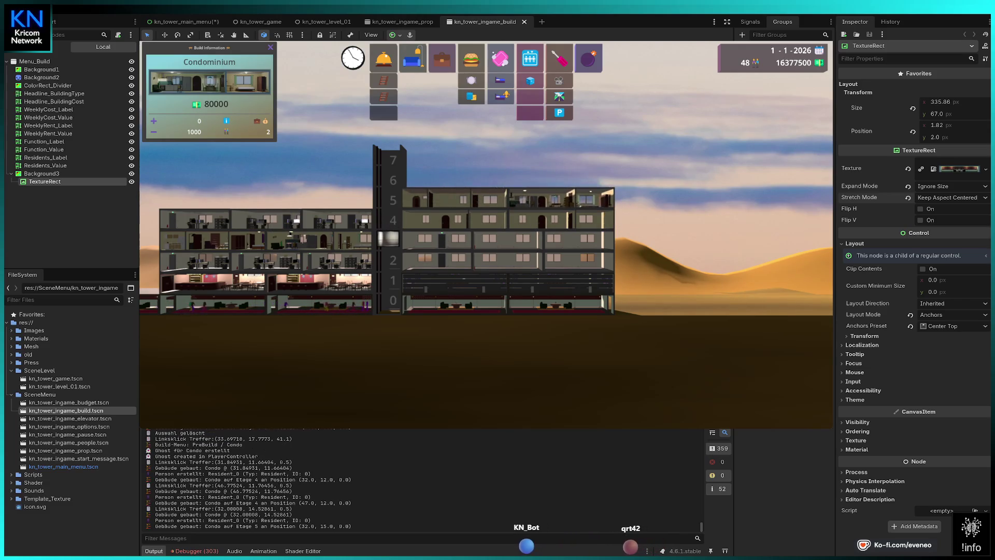
{"action": "left_click", "coordinate": [555, 200]}
{"action": "left_click", "coordinate": [454, 180]}
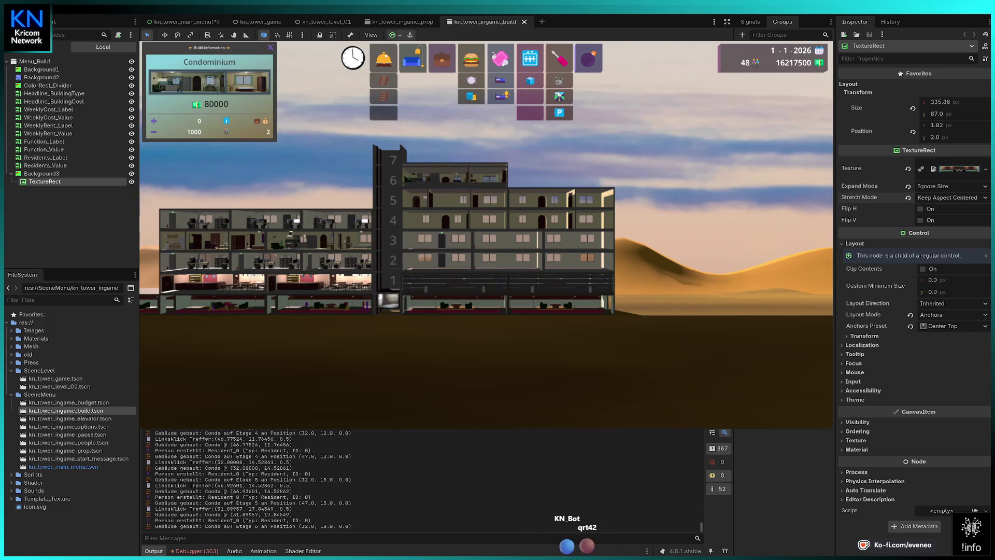
{"action": "left_click", "coordinate": [554, 180]}
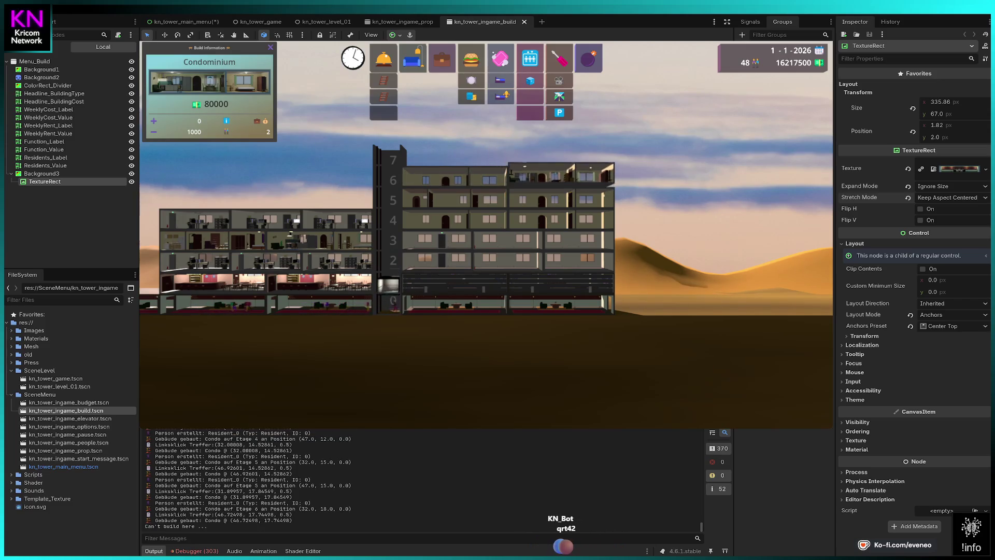
{"action": "left_click", "coordinate": [556, 181]}
Add Condominiums on the far left of floors 5 and 6, then choose Restaurant.
{"action": "key", "text": "Left"}
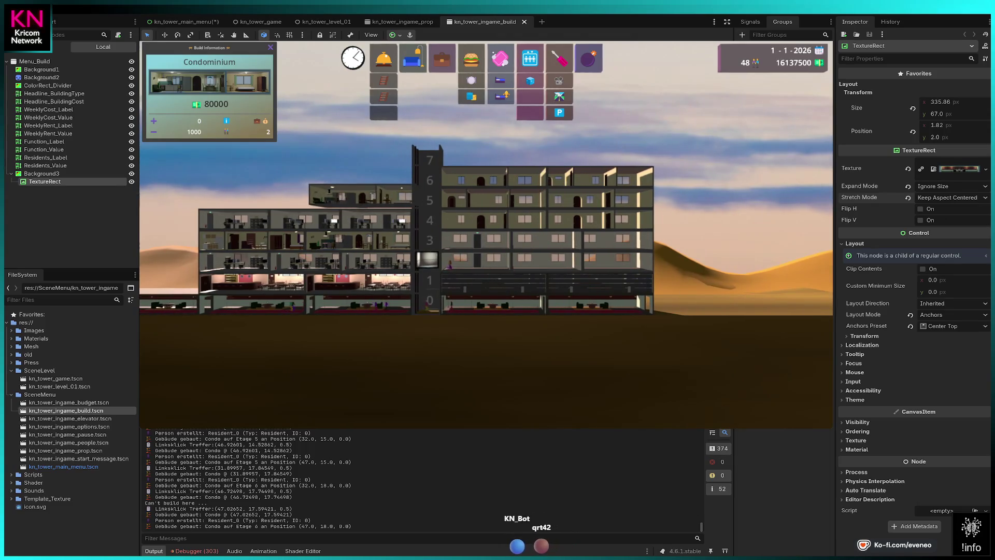
{"action": "left_click", "coordinate": [359, 197]}
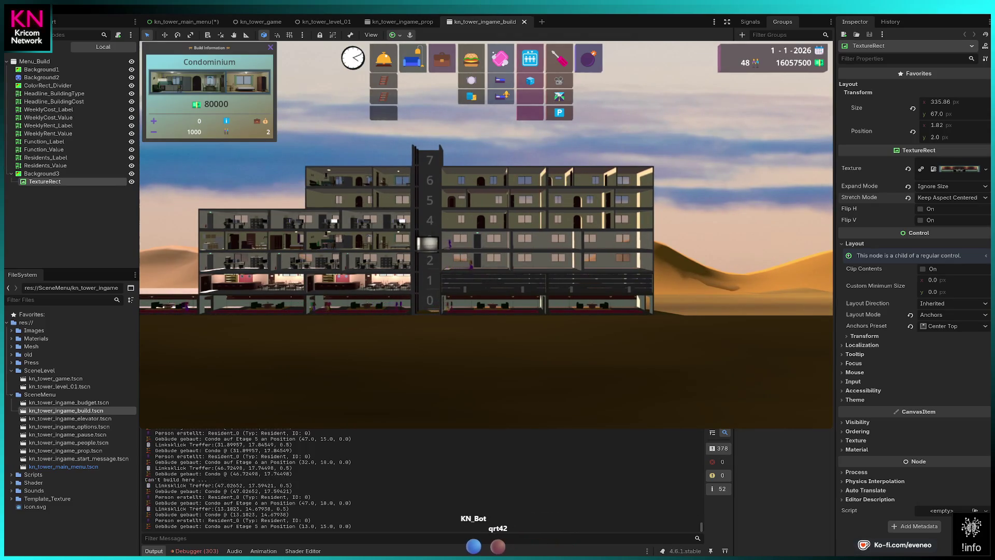
{"action": "left_click", "coordinate": [361, 178]}
{"action": "key", "text": "Left"}
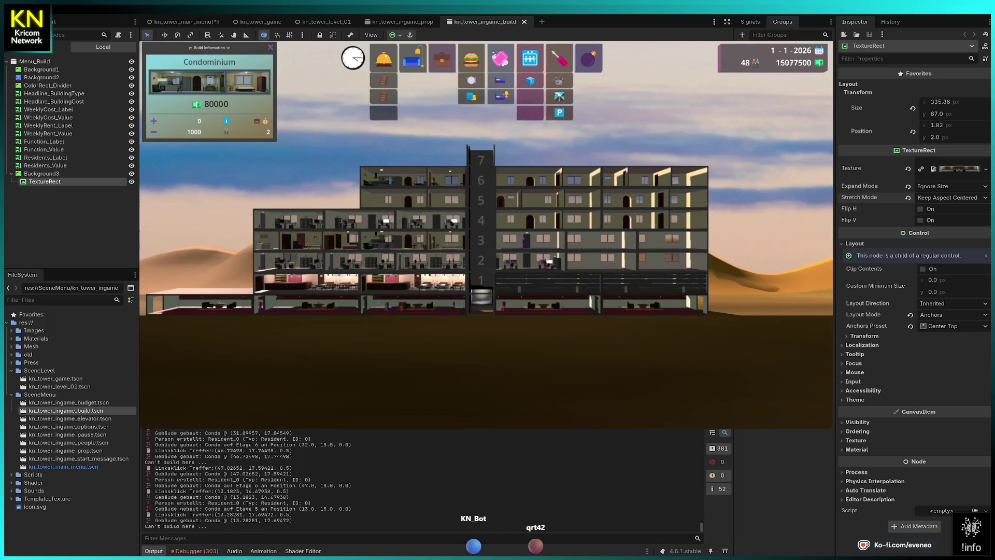
{"action": "left_click", "coordinate": [305, 182]}
{"action": "left_click", "coordinate": [209, 200]}
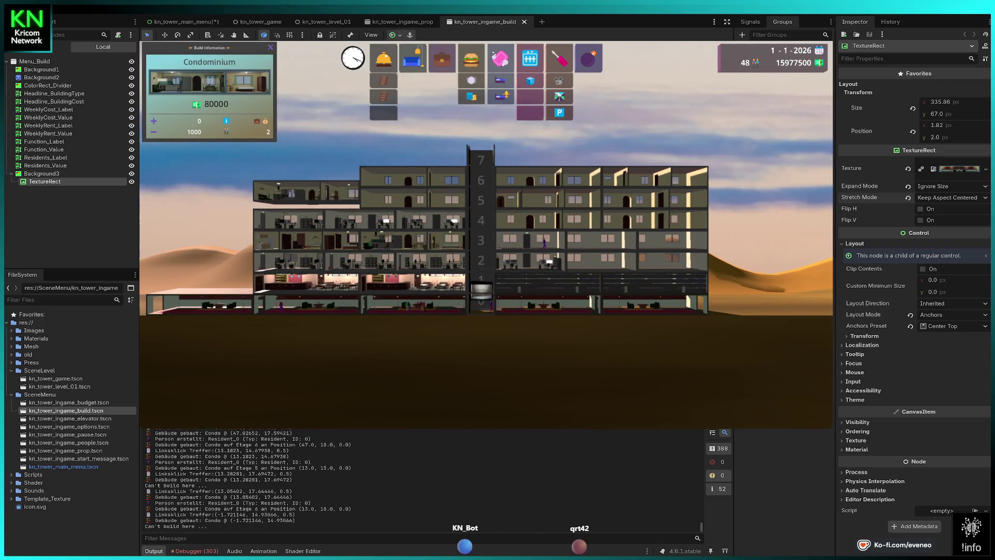
{"action": "left_click", "coordinate": [209, 202]}
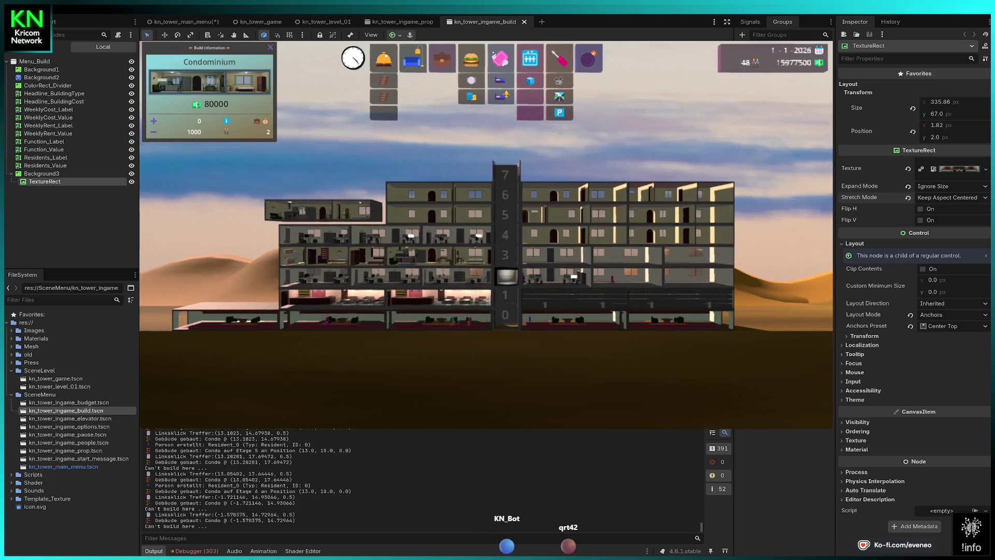
{"action": "left_click", "coordinate": [332, 193]}
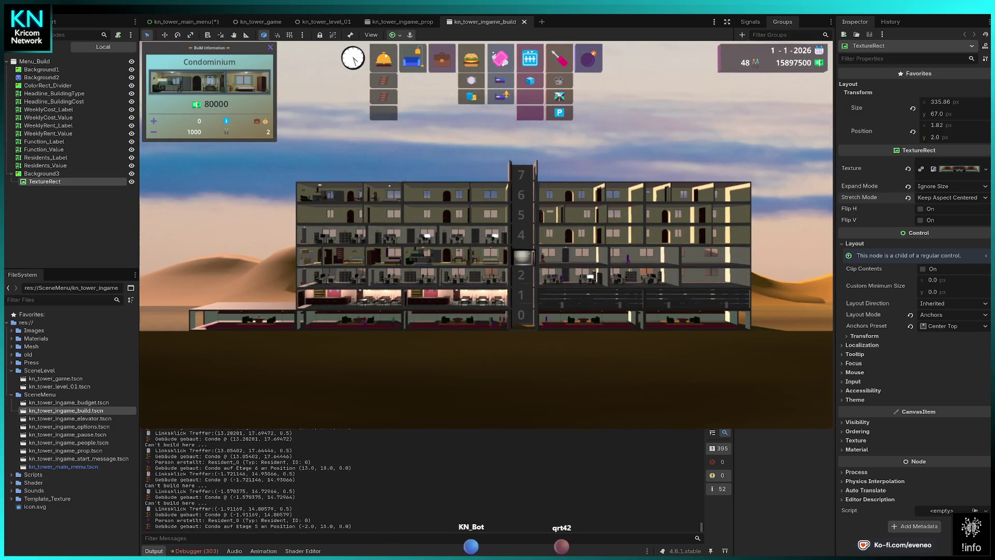
{"action": "left_click", "coordinate": [309, 195]}
{"action": "left_click", "coordinate": [307, 193]}
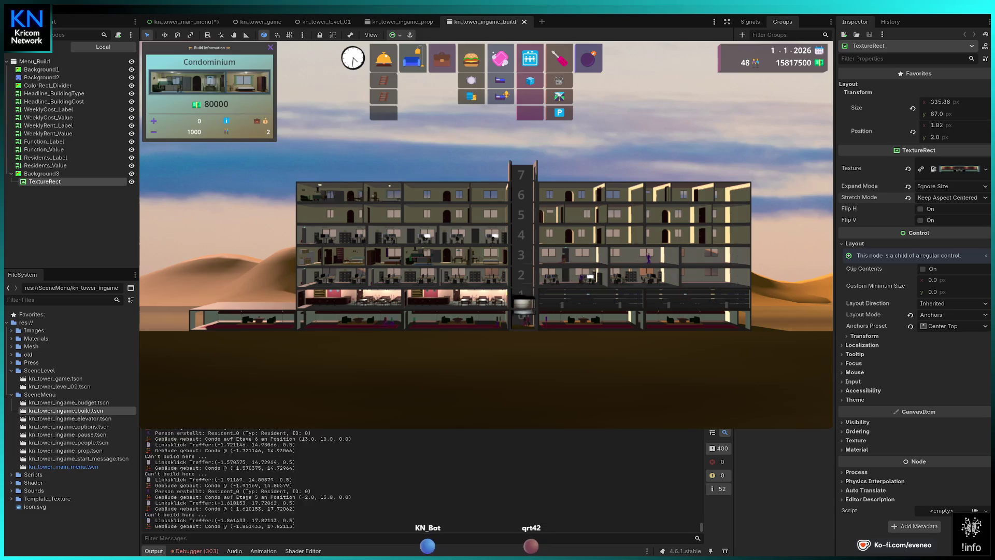
{"action": "key", "text": "Escape"}
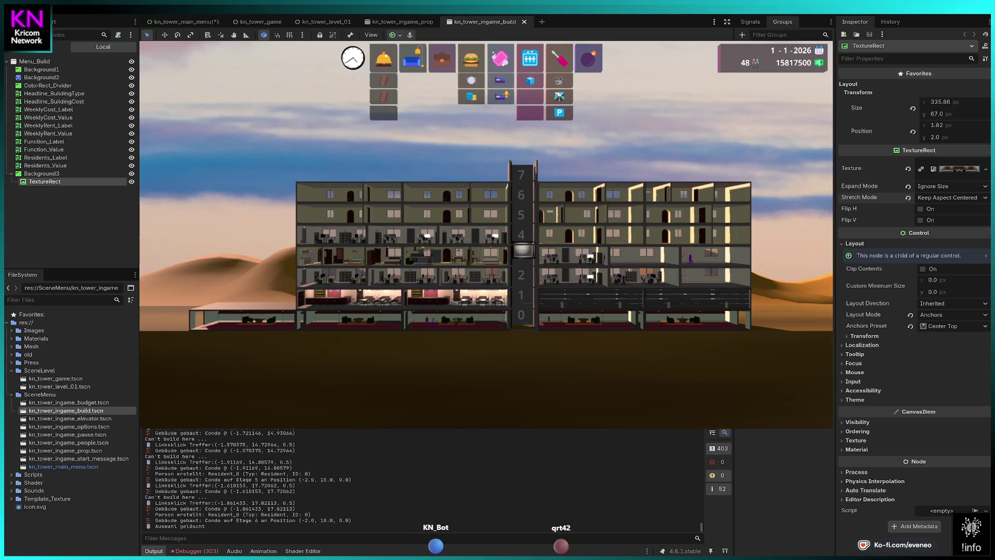
{"action": "left_click", "coordinate": [471, 60]}
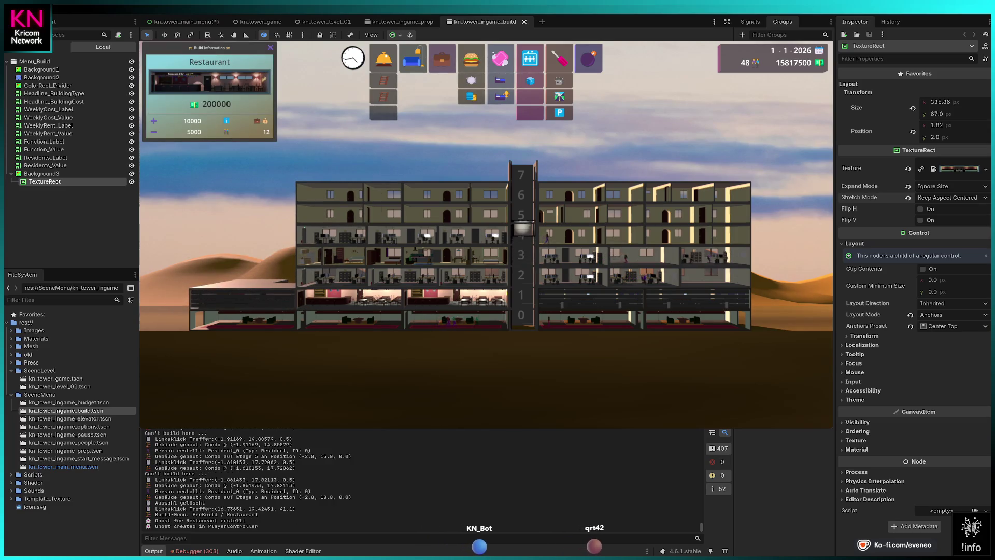
Place a Restaurant on floor 1 at the tower's left.
{"action": "left_click", "coordinate": [244, 300]}
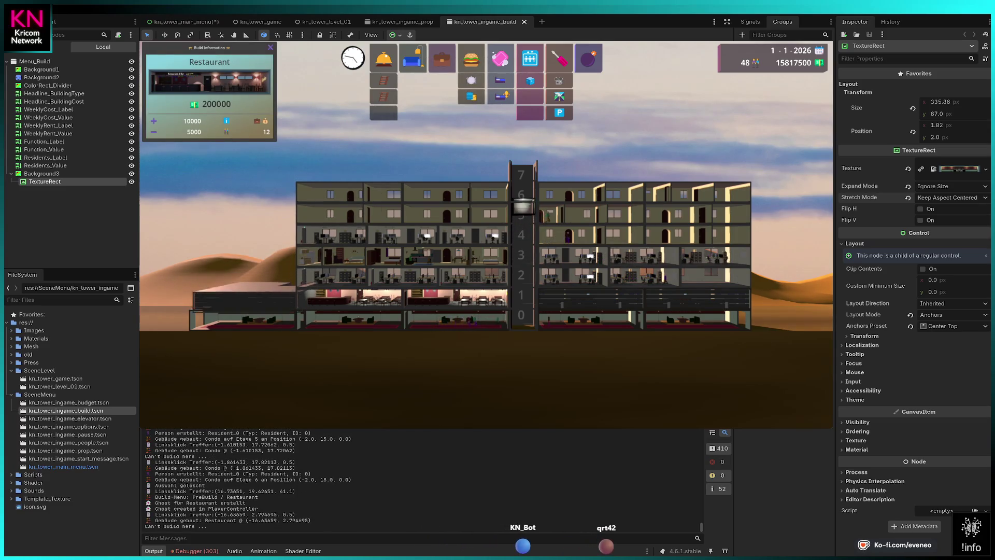
{"action": "left_click", "coordinate": [242, 299]}
{"action": "key", "text": "Escape"}
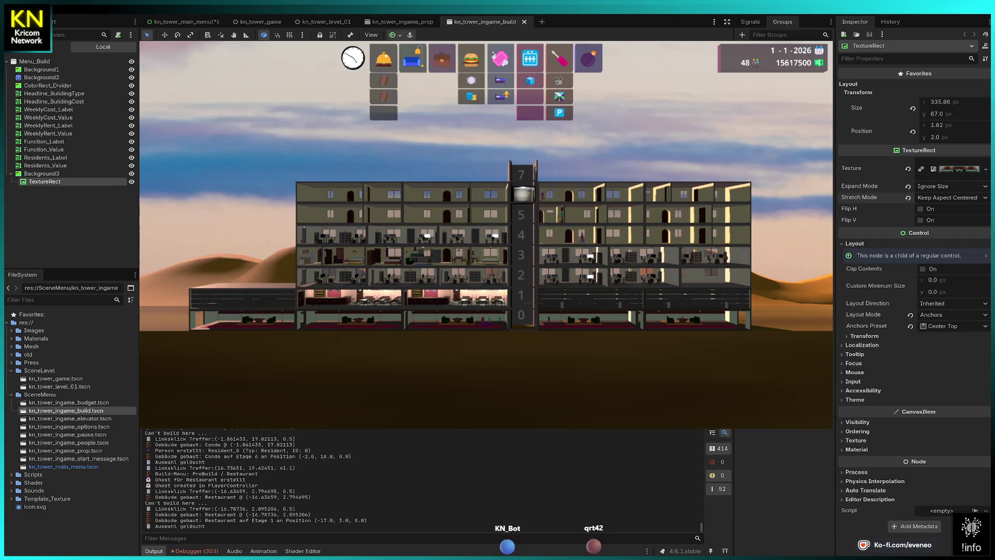
Place a Lobby on the right of the ground floor, then choose offices.
{"action": "key", "text": "d"}
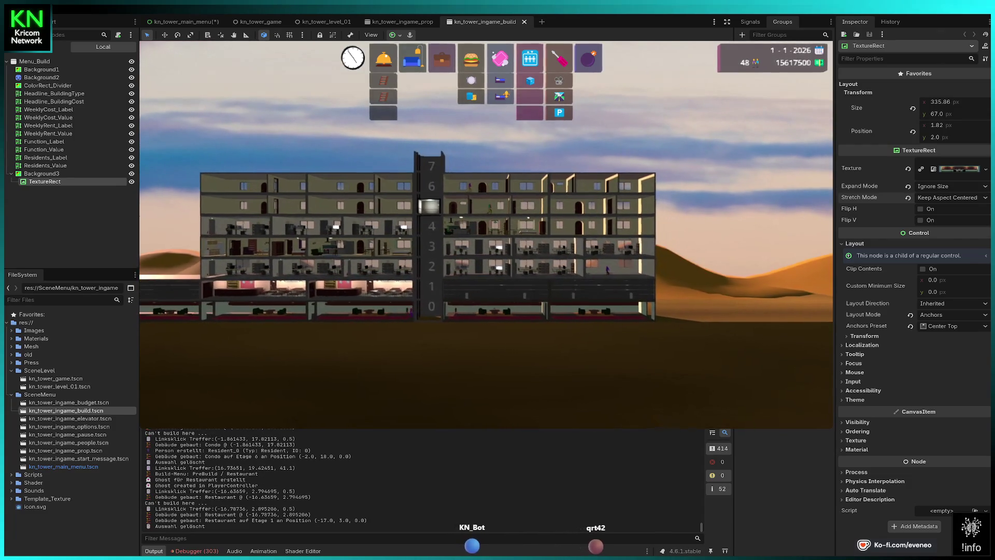
{"action": "left_click", "coordinate": [383, 58]}
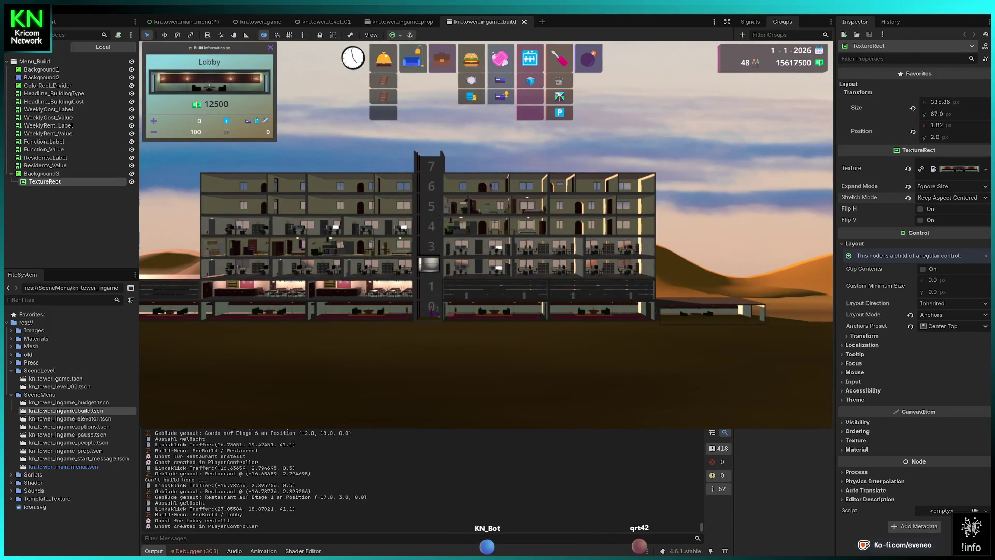
{"action": "left_click", "coordinate": [428, 298]}
{"action": "key", "text": "a"}
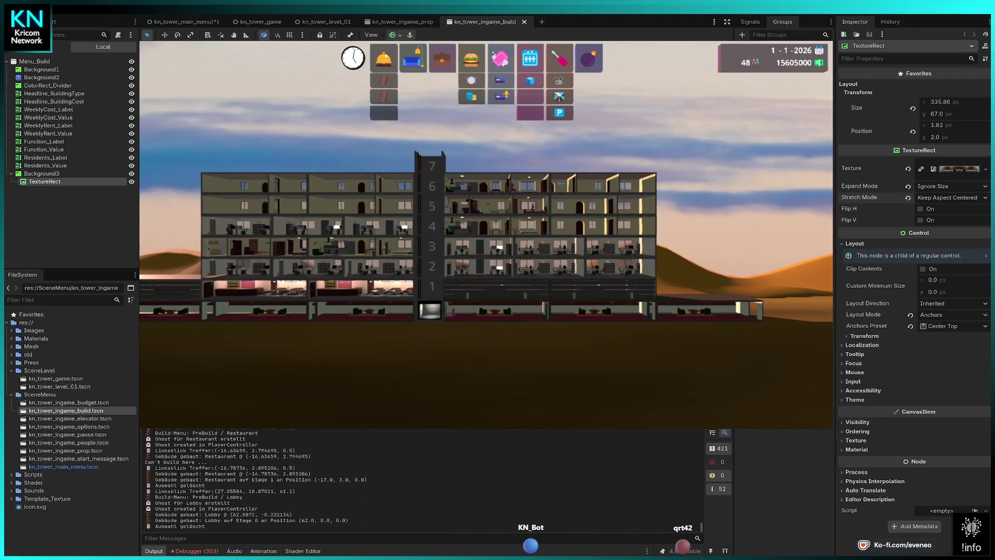
{"action": "scroll", "coordinate": [486, 233], "scroll_direction": "down", "scroll_amount": 2}
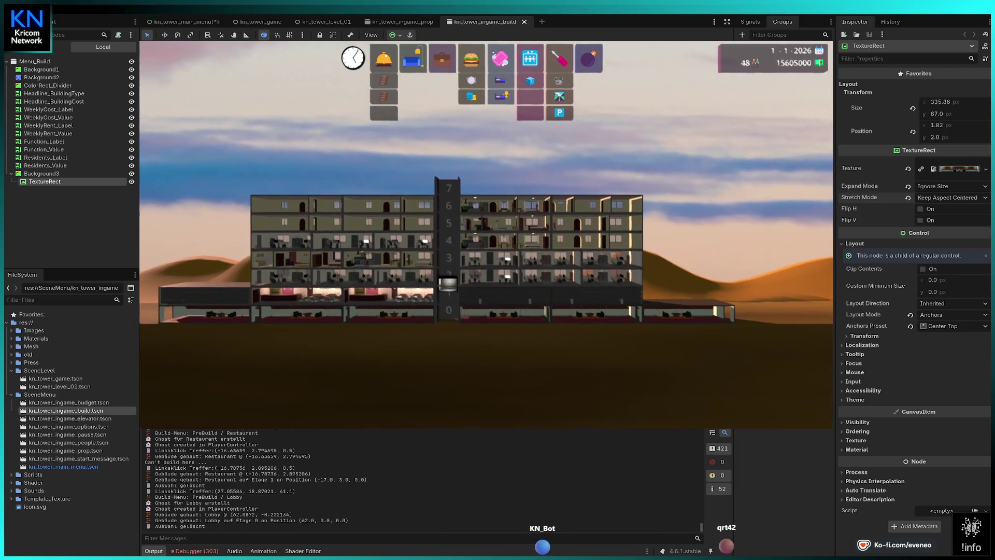
{"action": "left_click", "coordinate": [442, 58]}
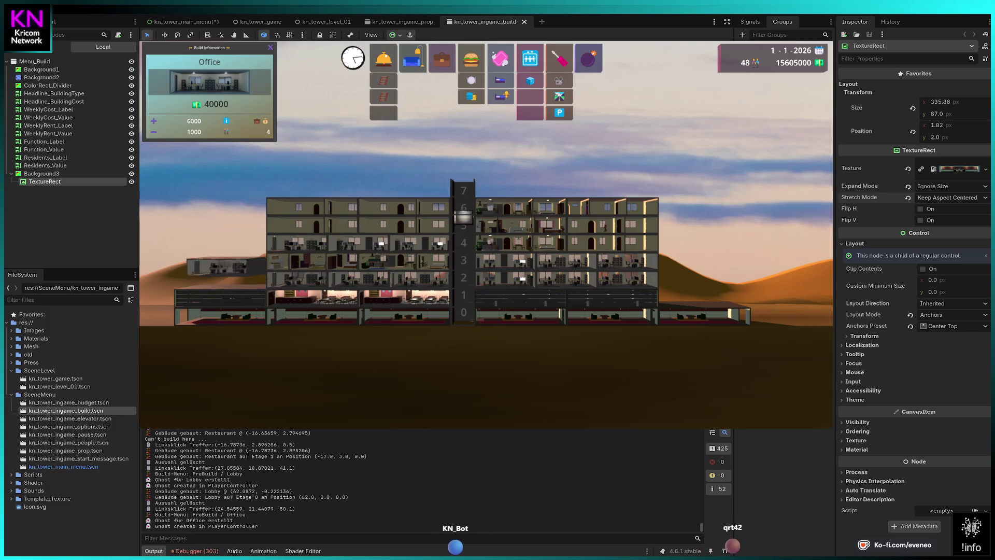
Place offices on floors 2 through 6 of the tower's left wing.
{"action": "key", "text": "Left"}
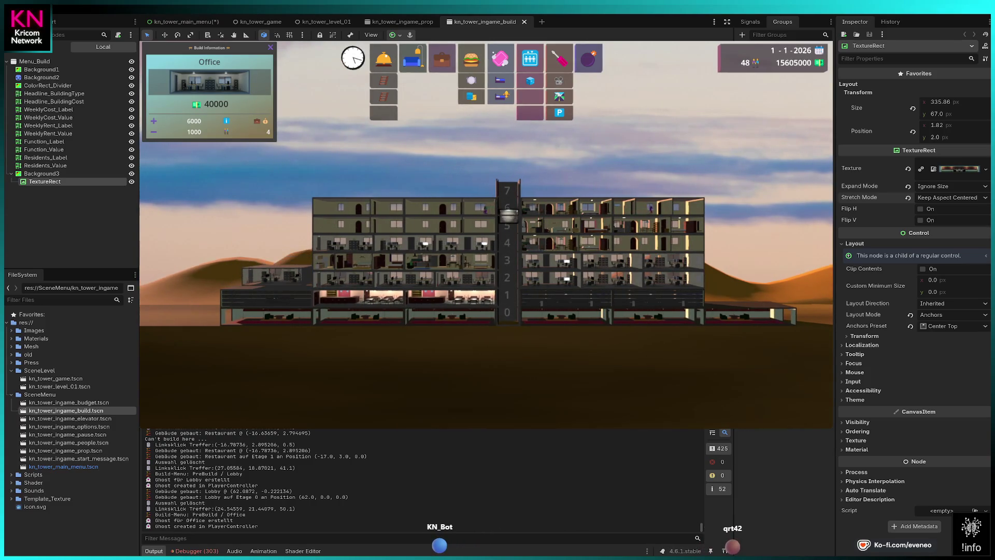
{"action": "left_click", "coordinate": [368, 278]}
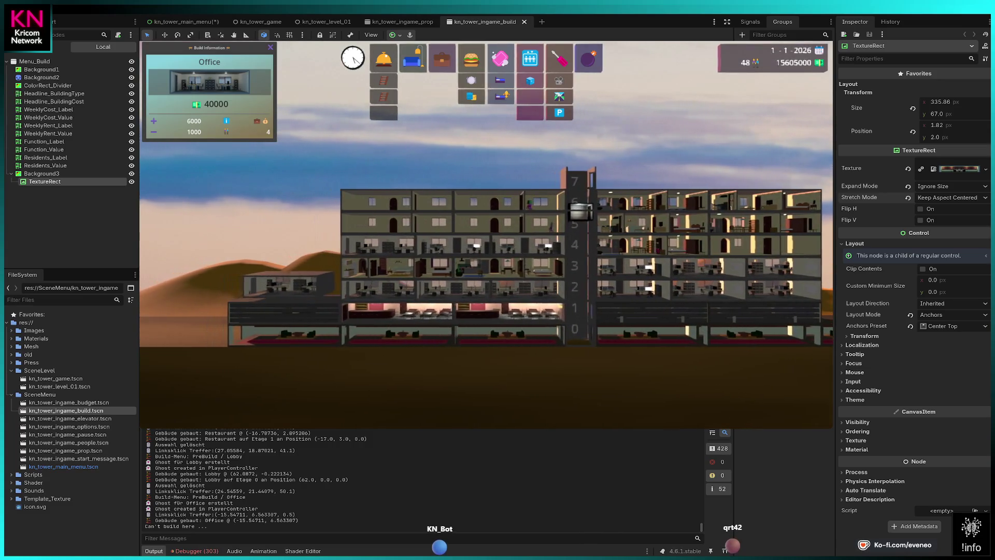
{"action": "left_click", "coordinate": [490, 202]}
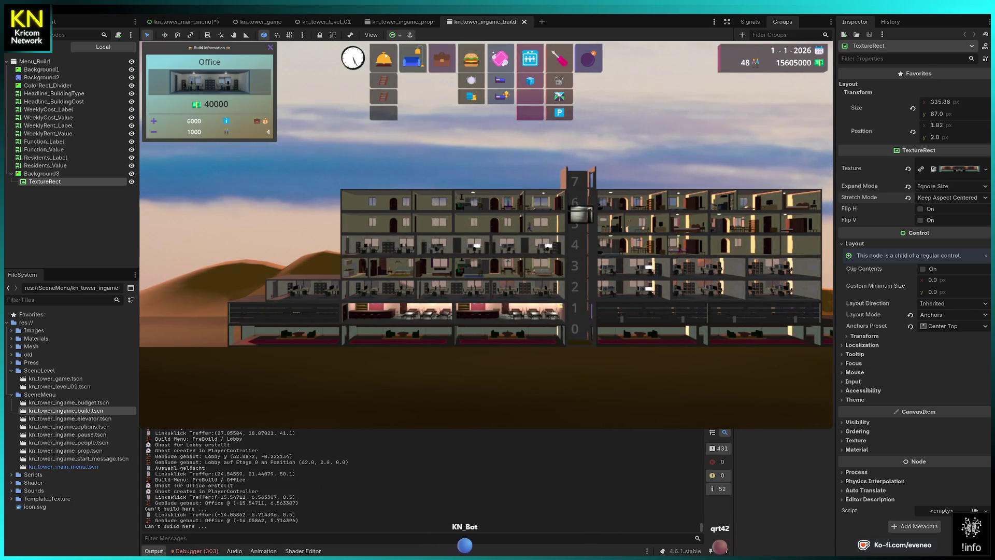
{"action": "left_click", "coordinate": [297, 269]}
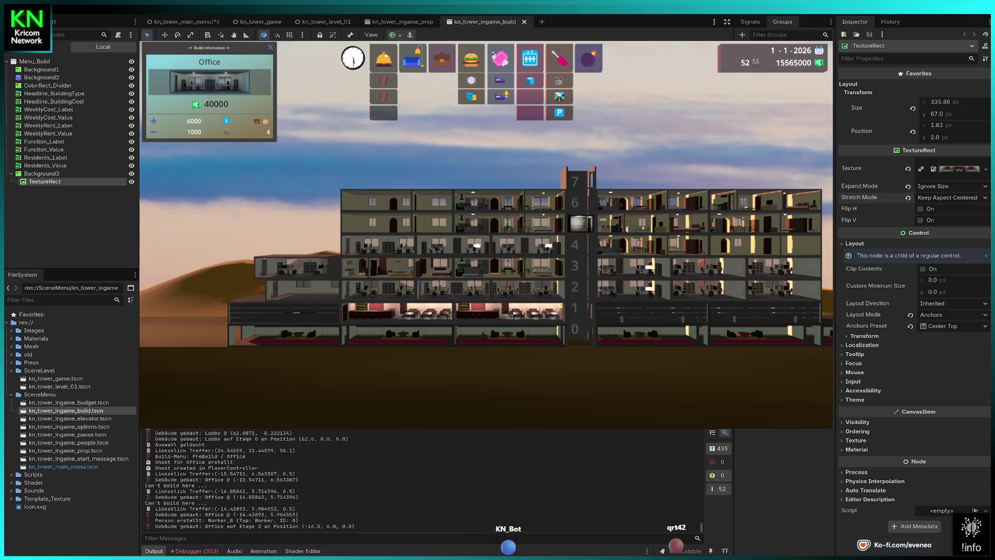
{"action": "left_click", "coordinate": [299, 244]}
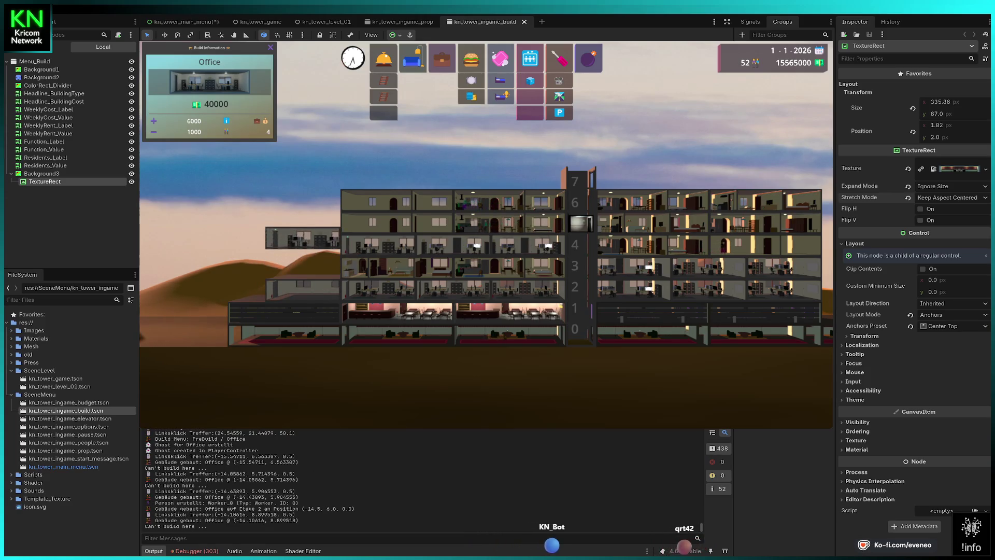
{"action": "left_click", "coordinate": [380, 247]}
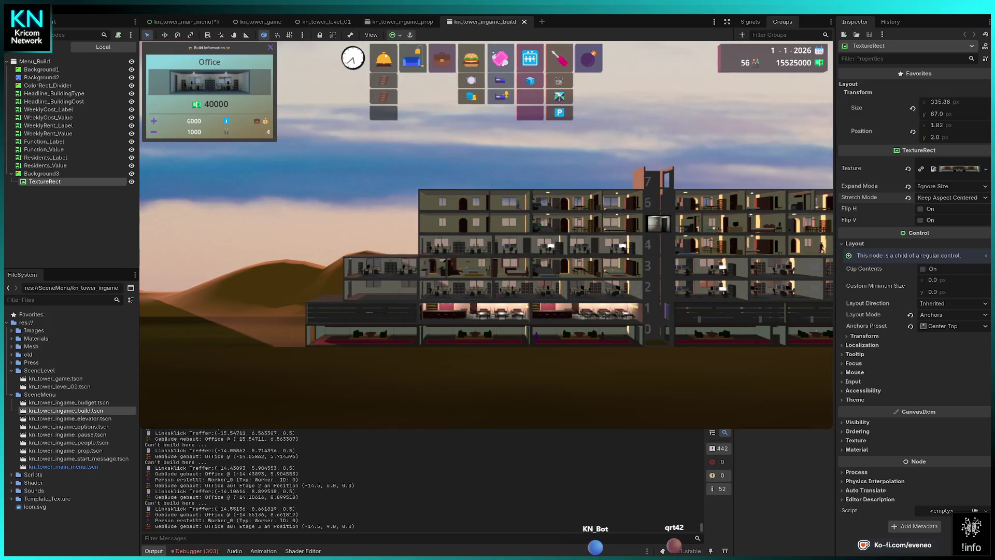
{"action": "left_click", "coordinate": [382, 225]}
{"action": "left_click", "coordinate": [384, 202]}
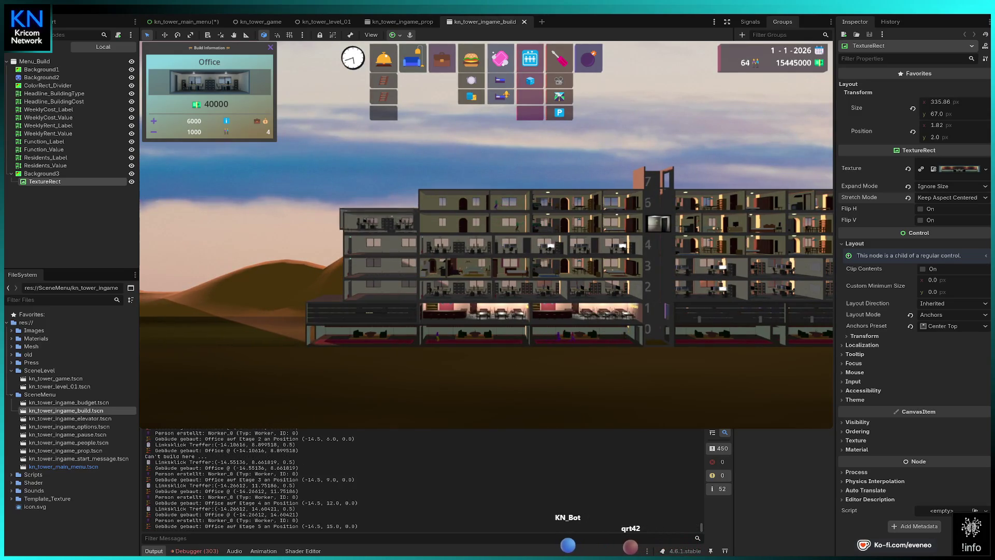
{"action": "key", "text": "Escape"}
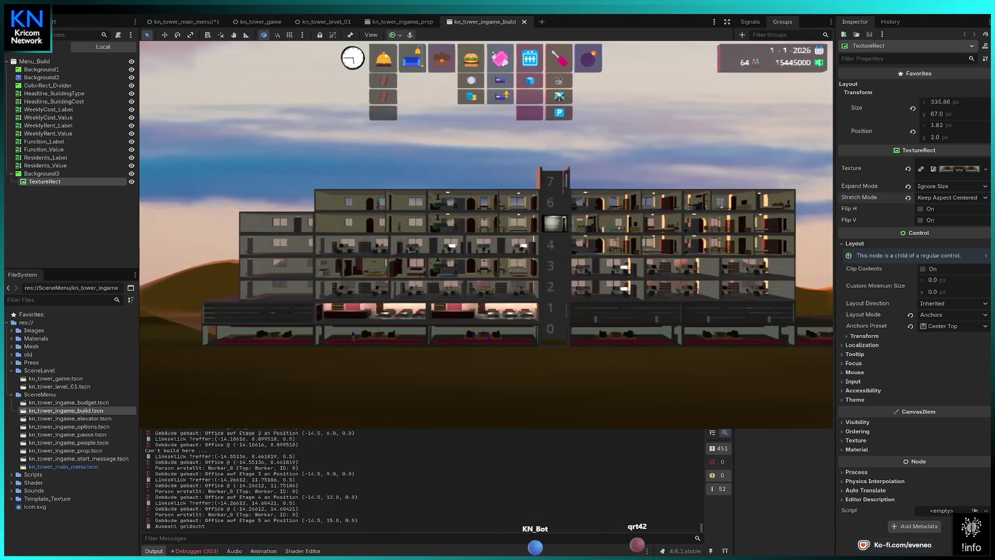
{"action": "key", "text": "d"}
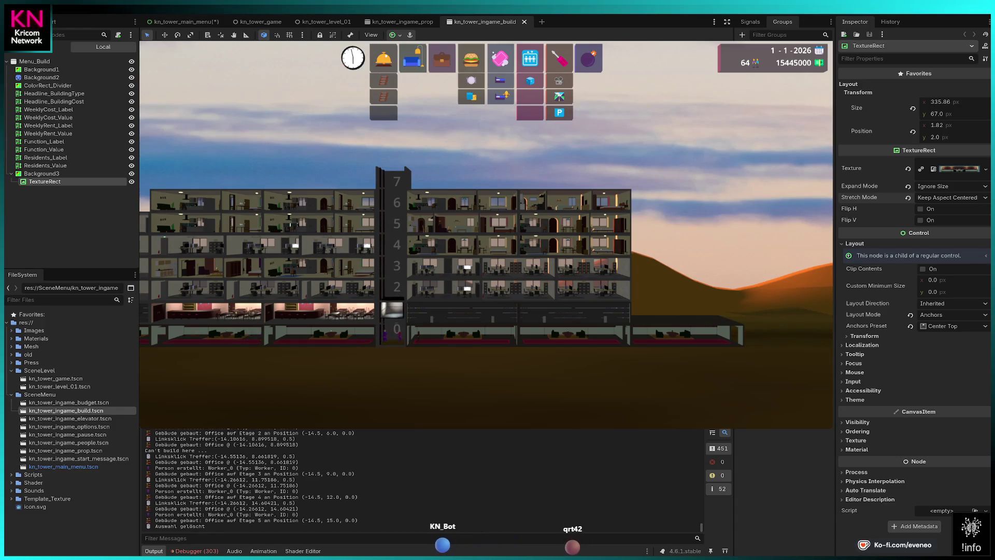
Pan left and open the People Inspector for the arriving visitor.
{"action": "key", "text": "a"}
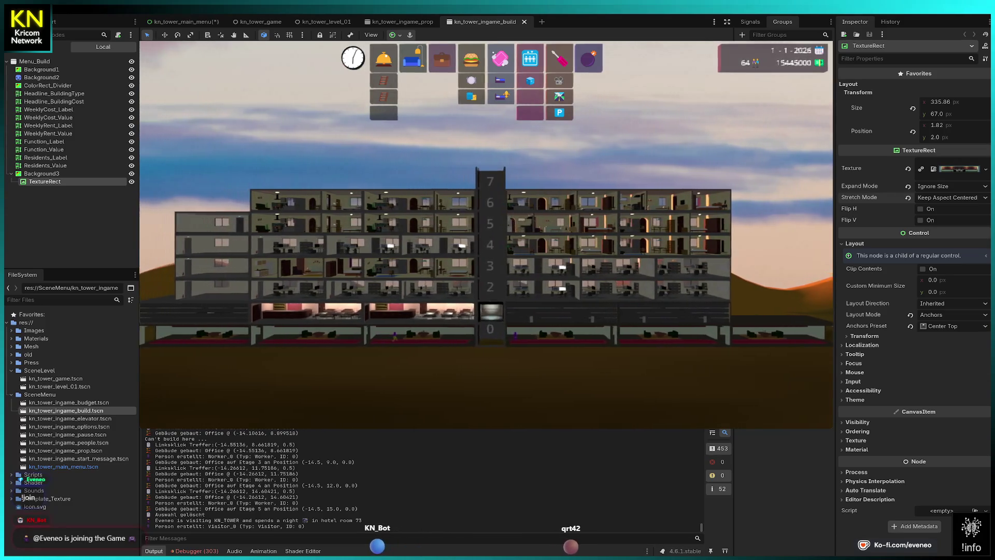
{"action": "key", "text": "a"}
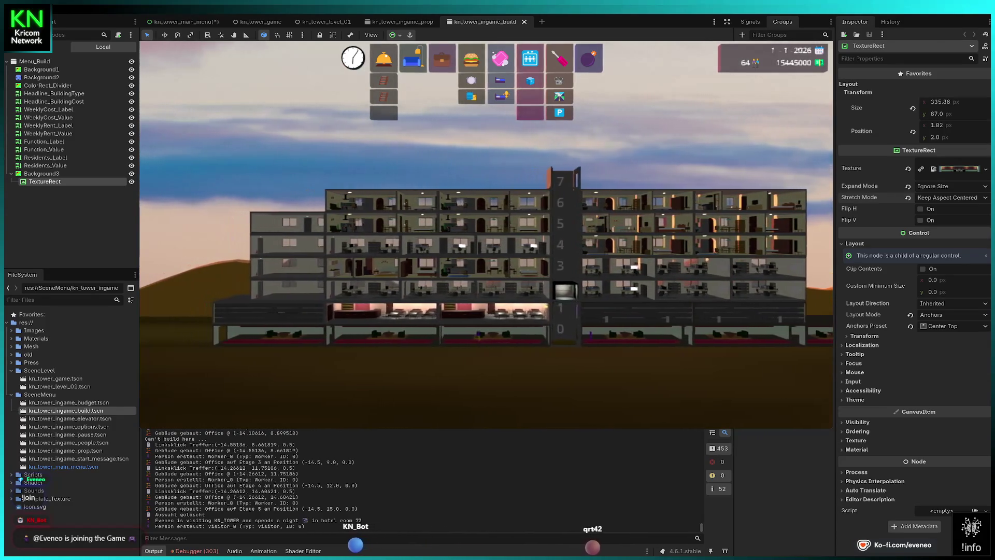
{"action": "key", "text": "a"}
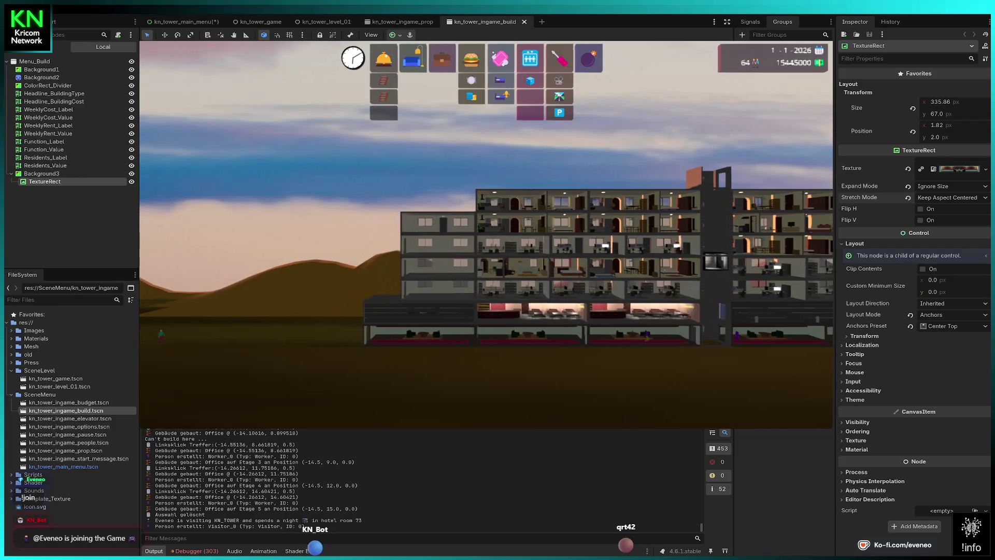
{"action": "left_click", "coordinate": [186, 336]}
Pan right and place offices on floors 1 through 5 at the tower's right end.
{"action": "key", "text": "d"}
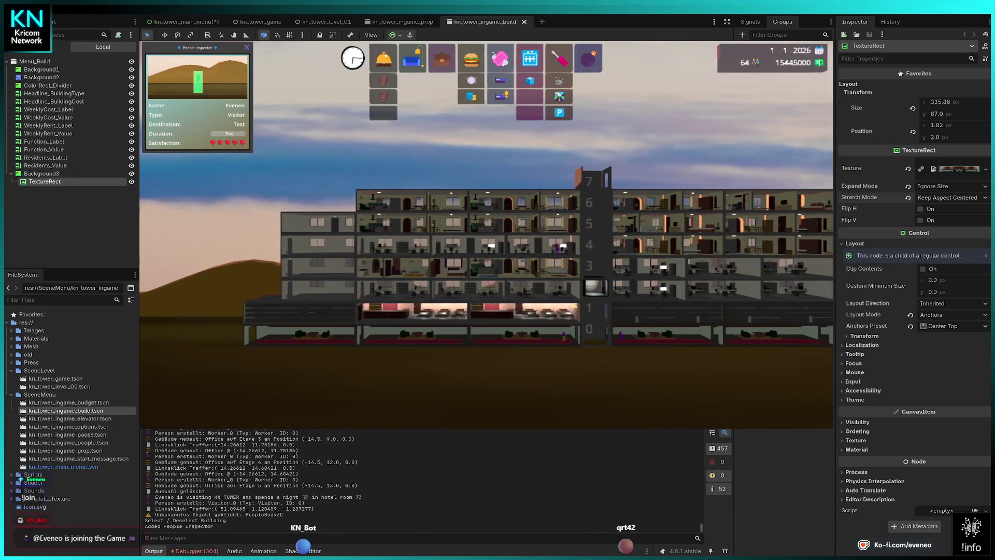
{"action": "key", "text": "d"}
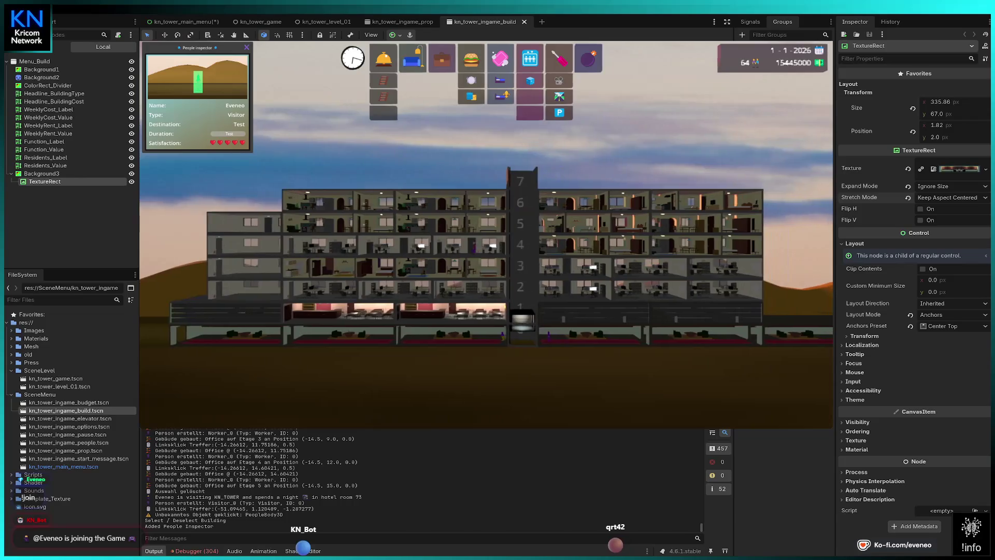
{"action": "key", "text": "d"}
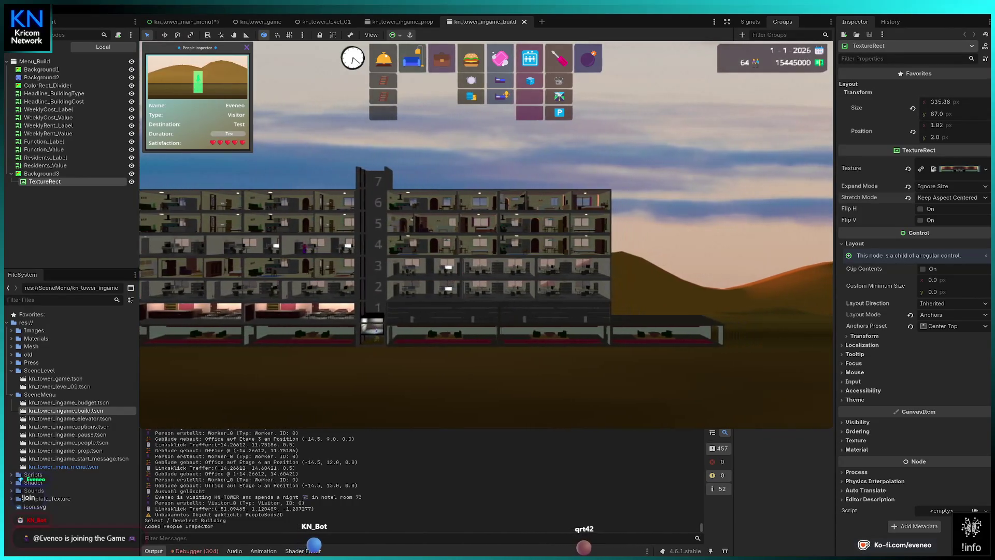
{"action": "key", "text": "d"}
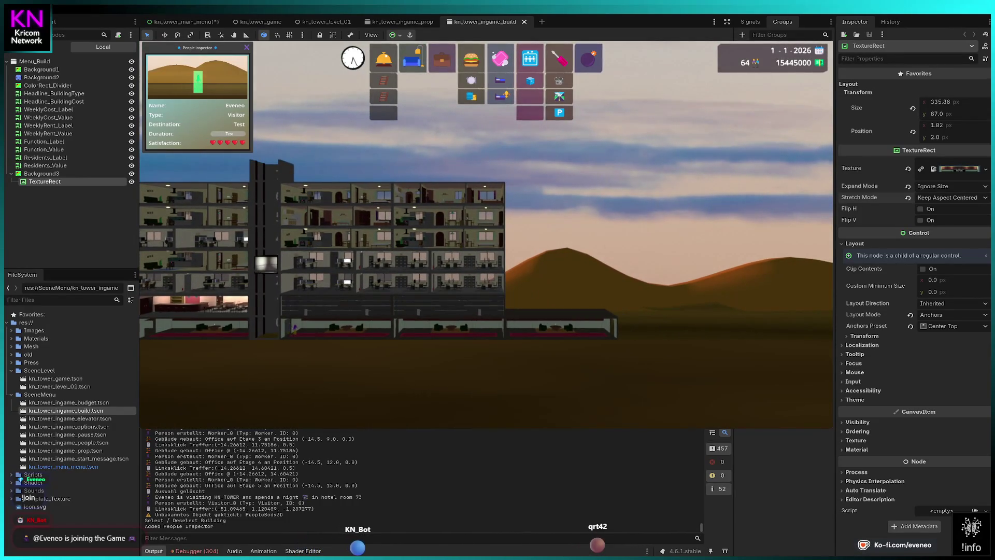
{"action": "left_click", "coordinate": [441, 59]}
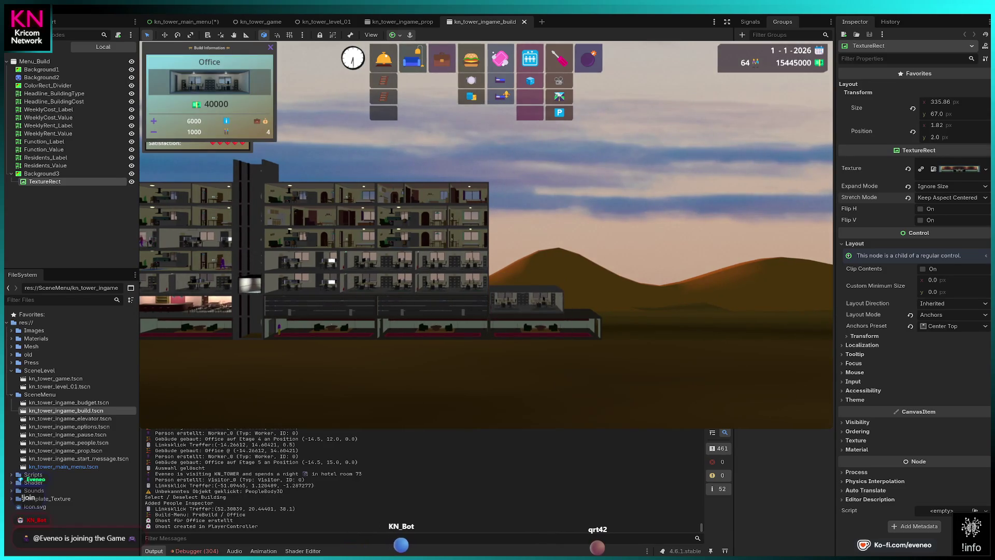
{"action": "left_click", "coordinate": [249, 324]}
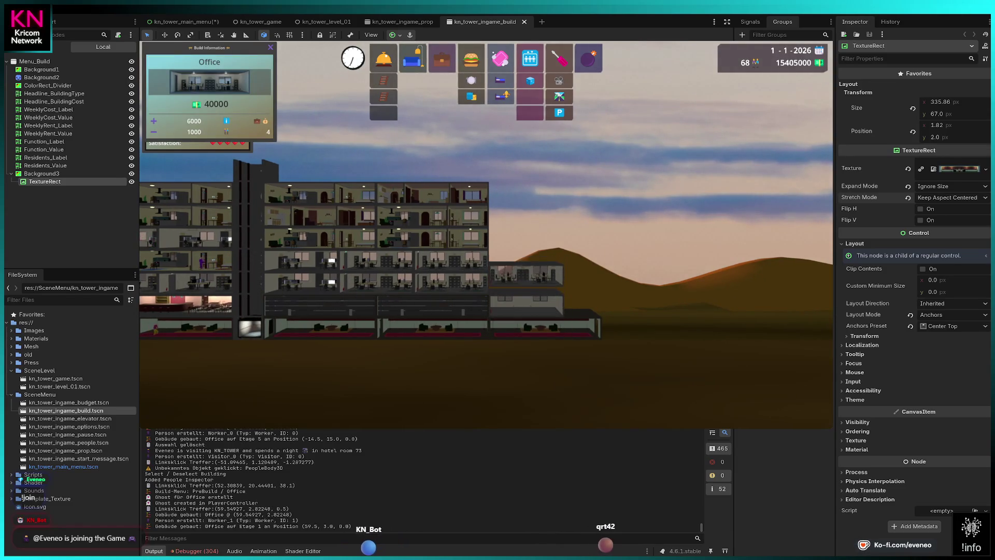
{"action": "left_click", "coordinate": [526, 259]}
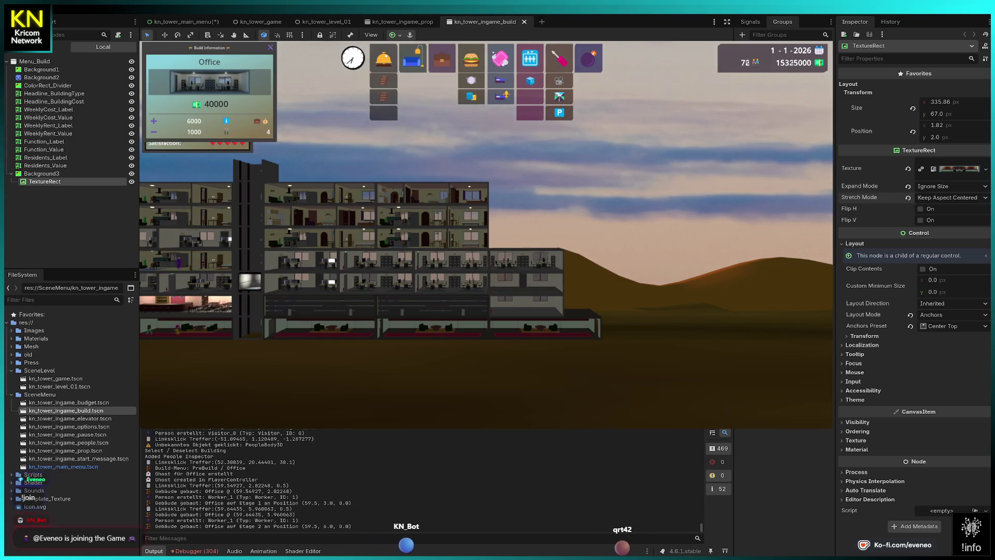
{"action": "left_click", "coordinate": [526, 234]}
{"action": "left_click", "coordinate": [524, 210]}
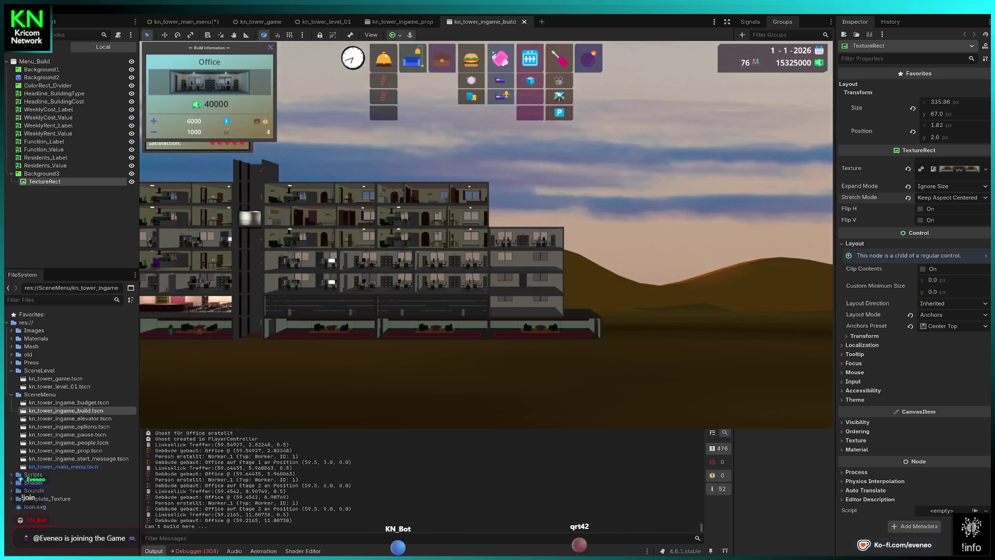
{"action": "left_click", "coordinate": [528, 210]}
{"action": "left_click", "coordinate": [526, 185]}
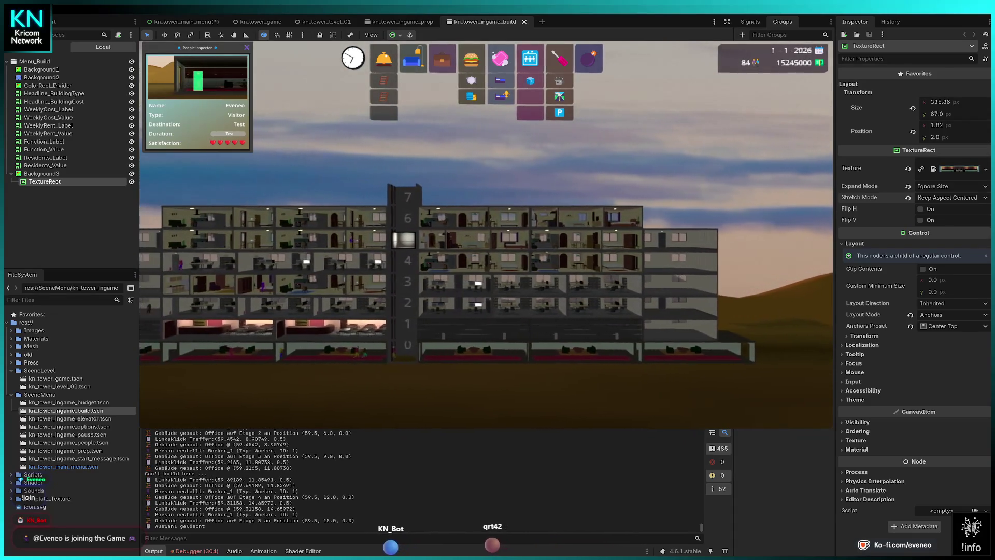
{"action": "left_click", "coordinate": [529, 80]}
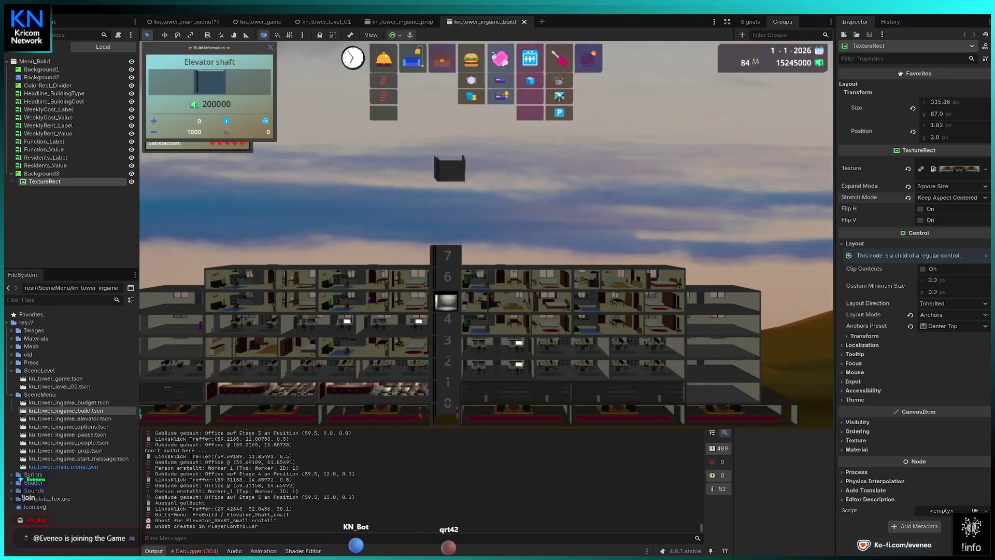
Extend the elevator shaft through floors 8, 9 and 10, then choose Hotel Laundry.
{"action": "left_click", "coordinate": [445, 234]}
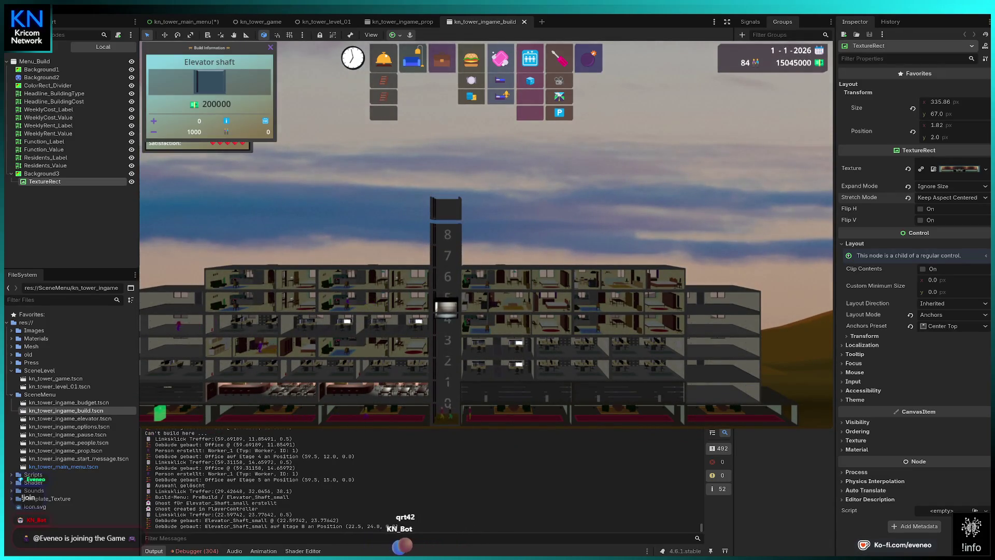
{"action": "left_click", "coordinate": [445, 210]}
{"action": "left_click", "coordinate": [446, 192]}
{"action": "key", "text": "Escape"}
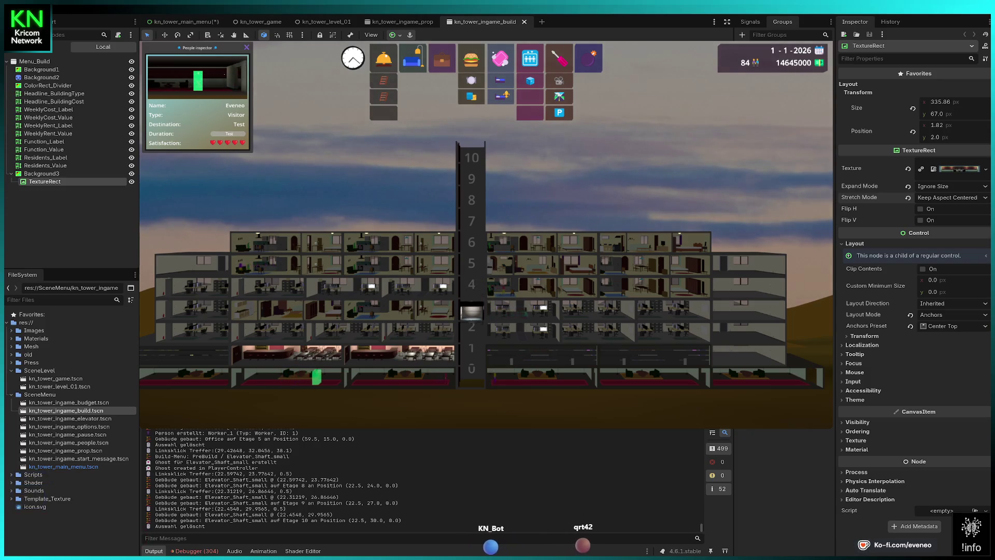
{"action": "left_click", "coordinate": [500, 58]}
Place a Hotel Suite on floor 7 of the tower.
{"action": "left_click", "coordinate": [539, 220]}
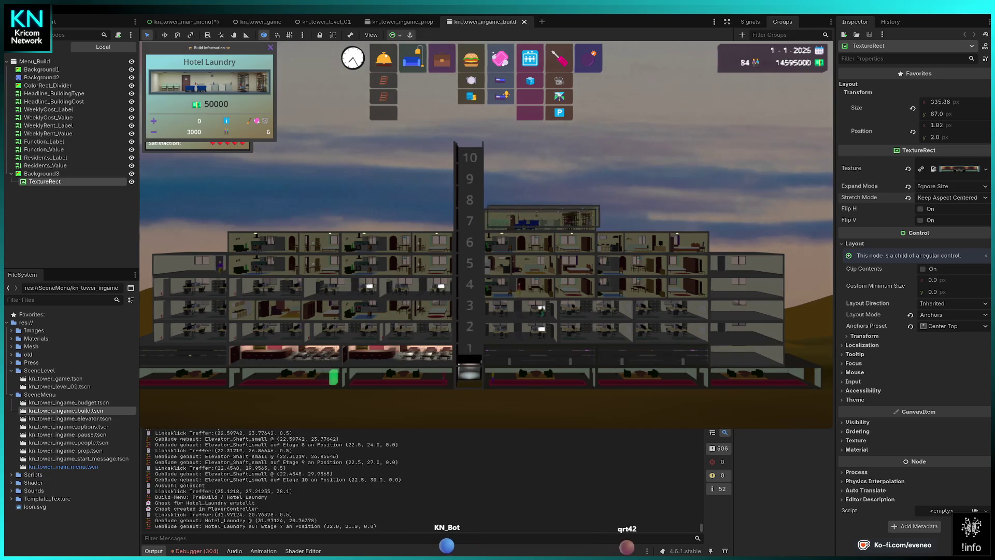
{"action": "key", "text": "Escape"}
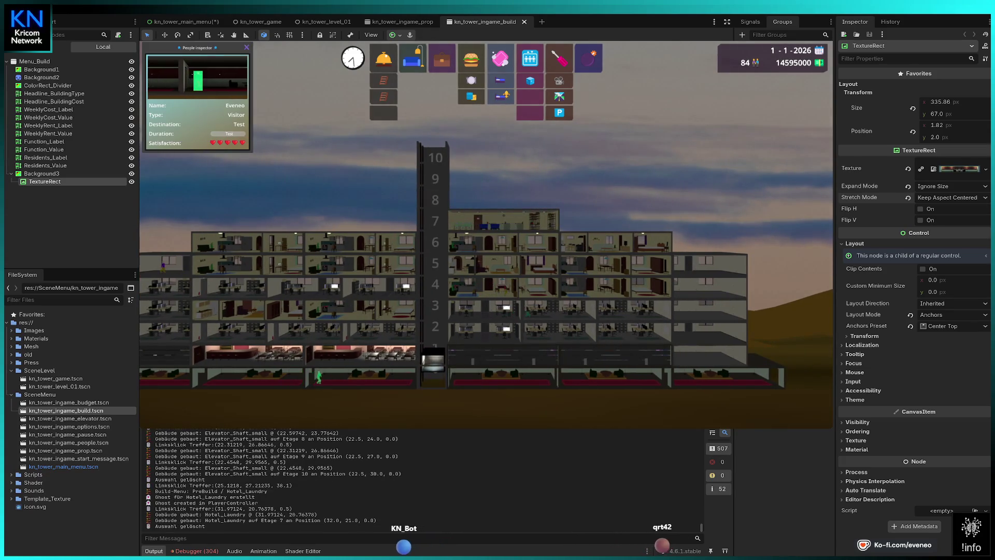
{"action": "left_click", "coordinate": [413, 58]}
{"action": "left_click", "coordinate": [676, 216]}
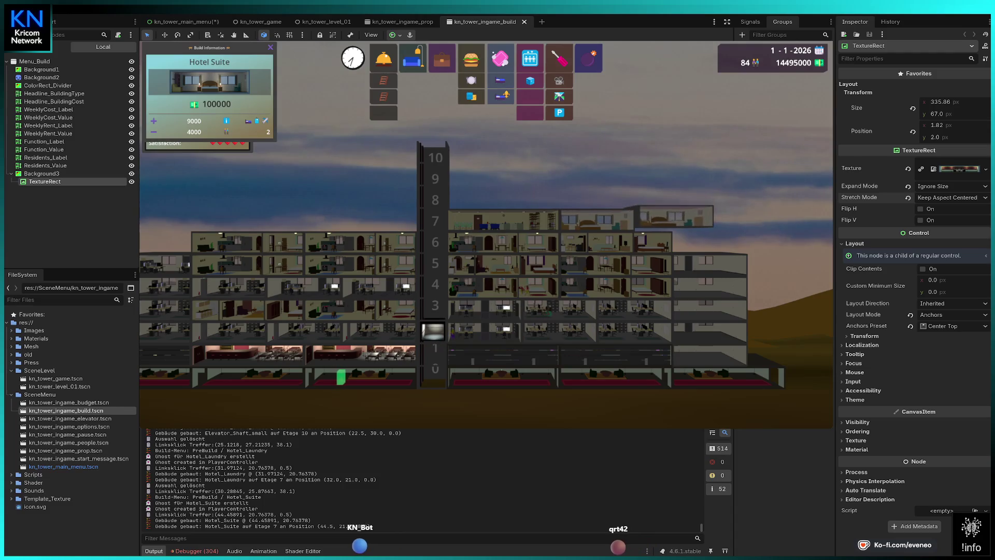
{"action": "left_click", "coordinate": [673, 216]}
{"action": "key", "text": "Escape"}
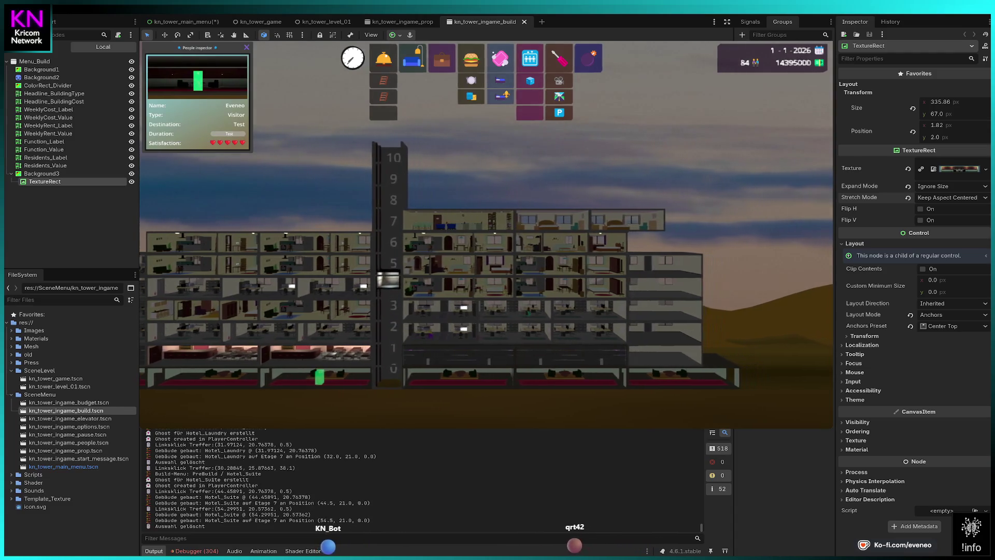
Line the right side of floor 8 with Hotel Rooms up to the tower's edge.
{"action": "left_click", "coordinate": [413, 58]}
{"action": "left_click", "coordinate": [411, 198]}
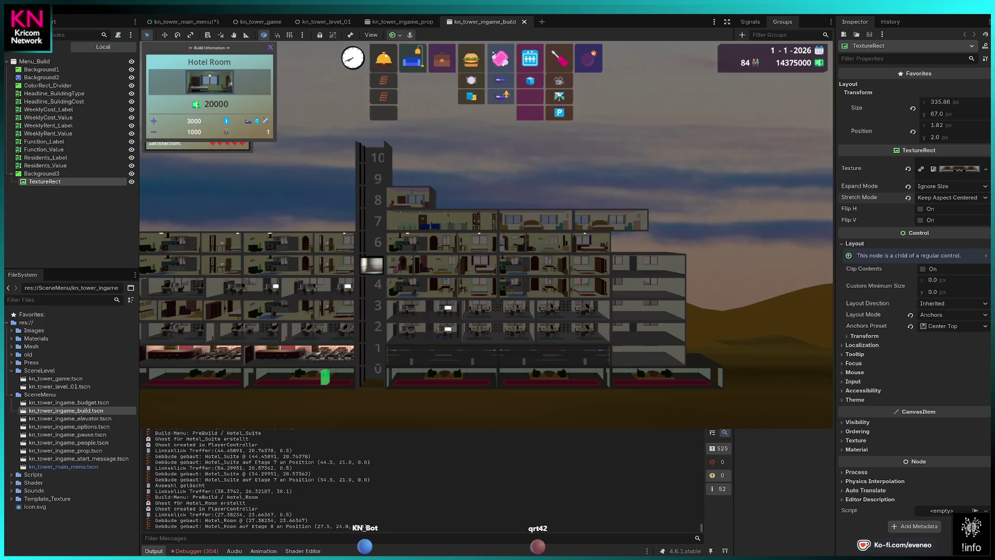
{"action": "left_click", "coordinate": [501, 197]}
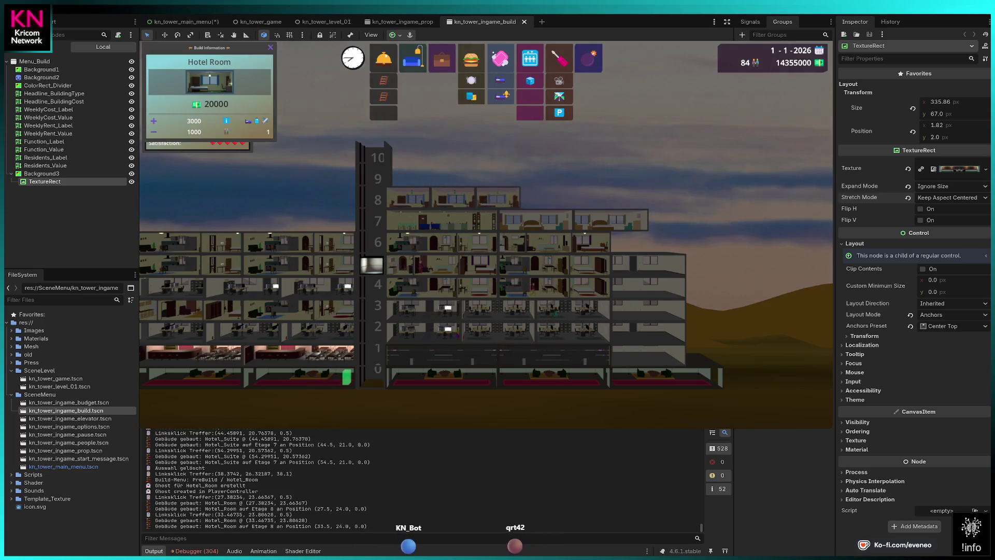
{"action": "left_click", "coordinate": [547, 198]}
{"action": "left_click", "coordinate": [592, 198]}
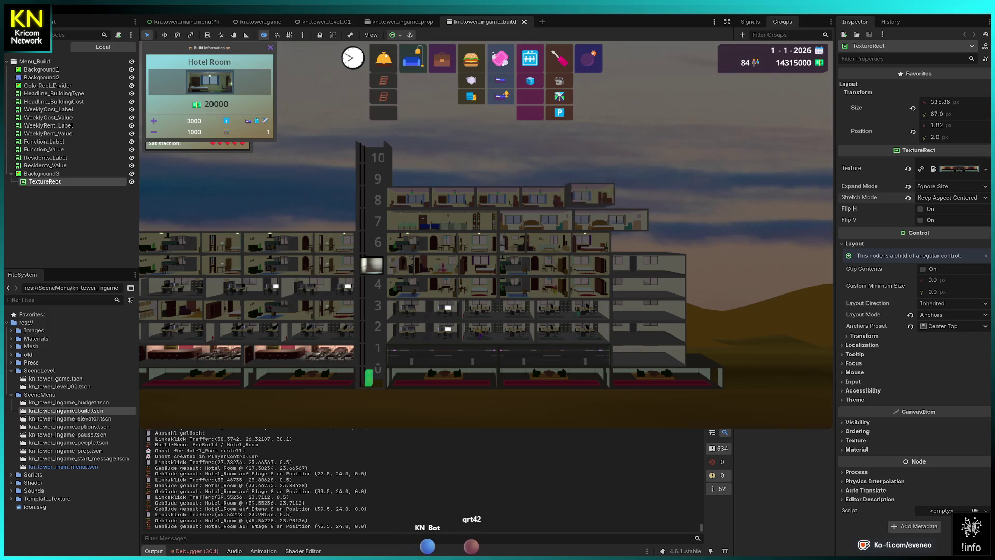
{"action": "left_click", "coordinate": [636, 198]}
{"action": "left_click", "coordinate": [682, 201]}
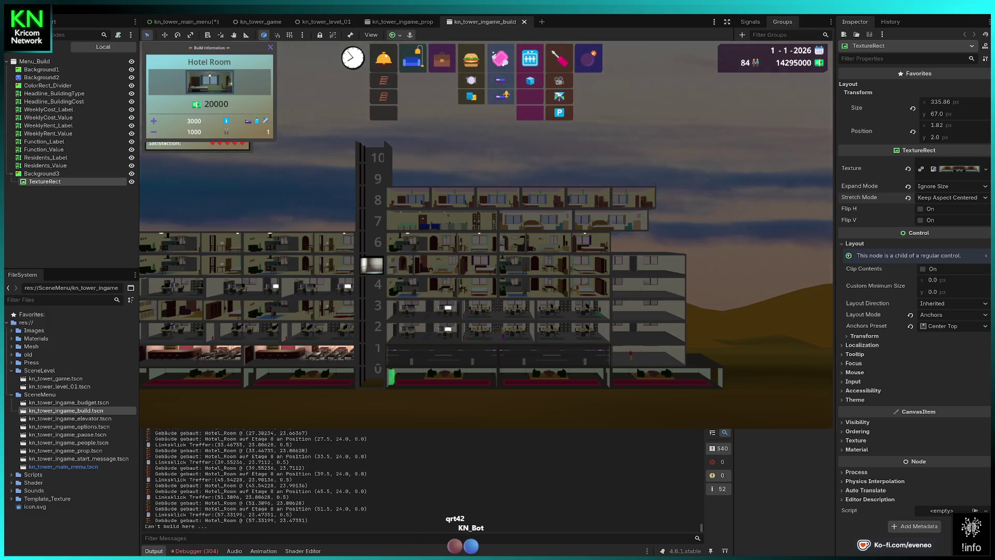
{"action": "left_click", "coordinate": [681, 199]}
Add more Hotel Rooms along floors 7 and 8 toward the left side.
{"action": "key", "text": "Left"}
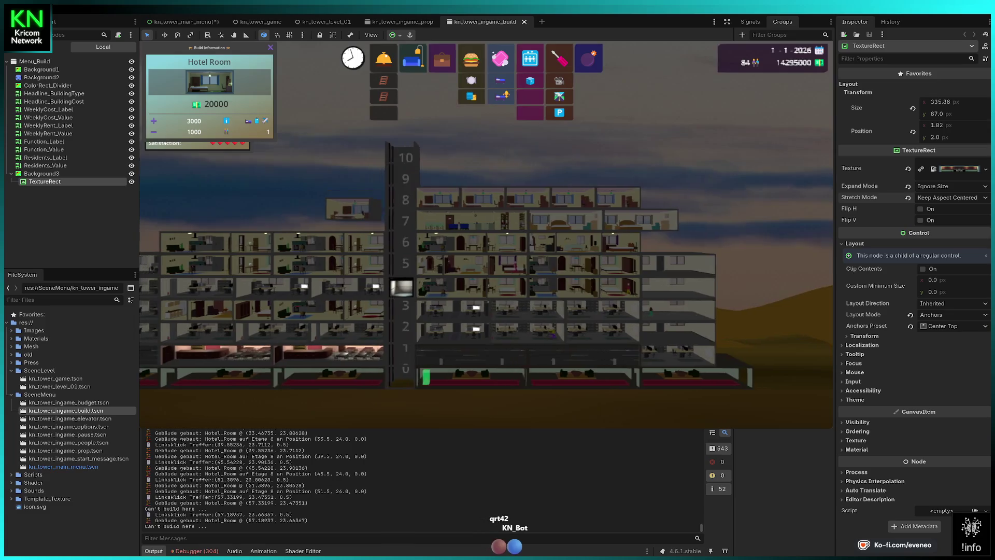
{"action": "left_click", "coordinate": [466, 220]}
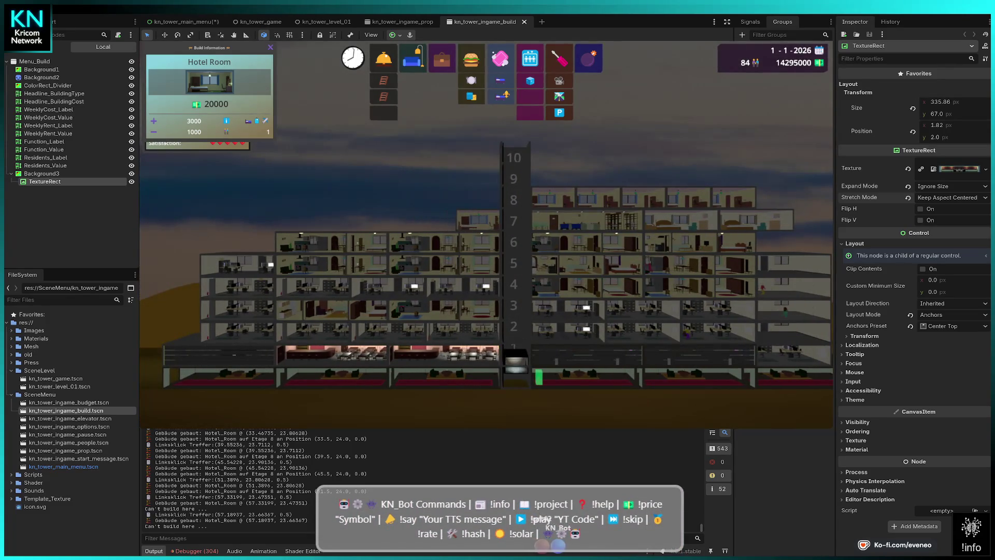
{"action": "left_click", "coordinate": [479, 199]}
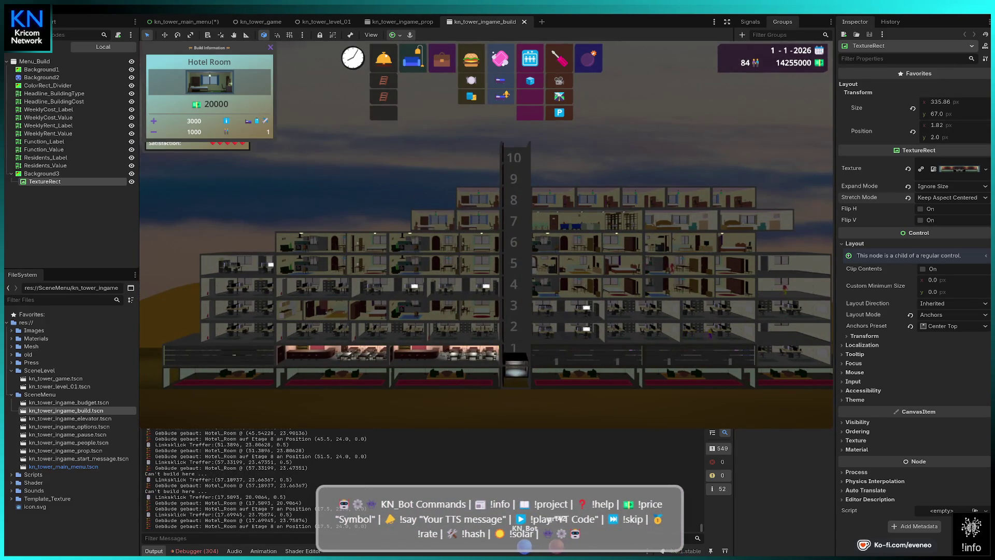
{"action": "left_click", "coordinate": [439, 220]}
{"action": "key", "text": "Left"}
{"action": "key", "text": "Left"}
{"action": "left_click", "coordinate": [494, 212]}
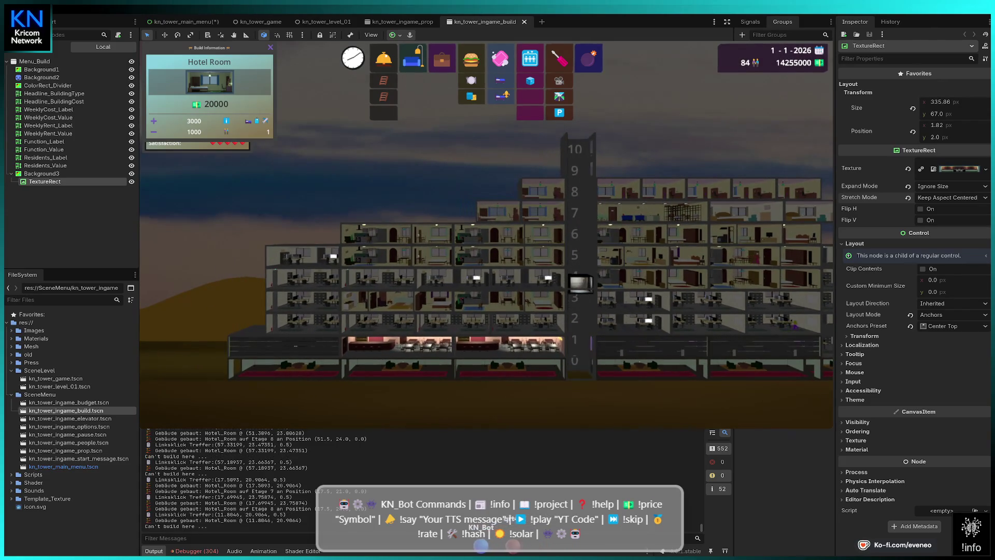
{"action": "left_click", "coordinate": [495, 193]}
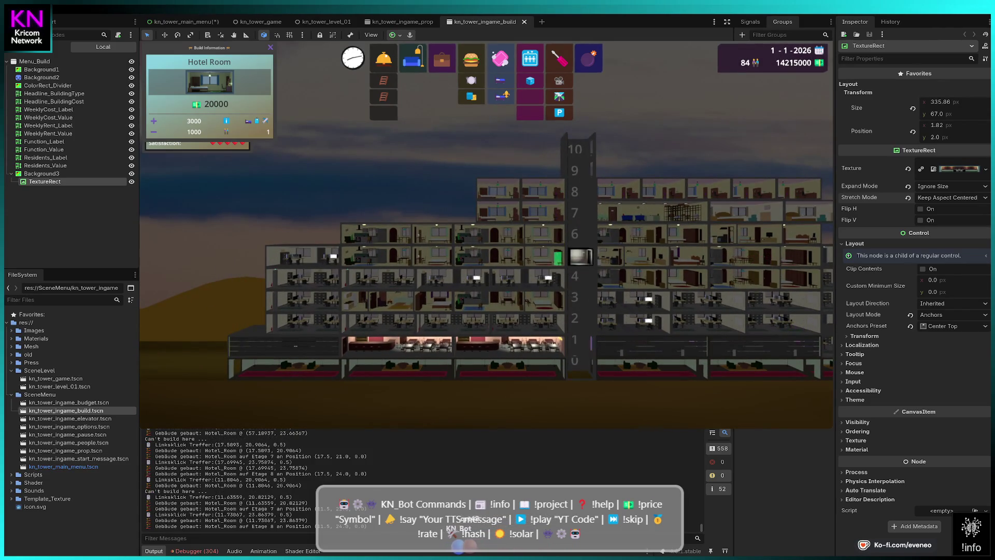
{"action": "left_click", "coordinate": [453, 210]}
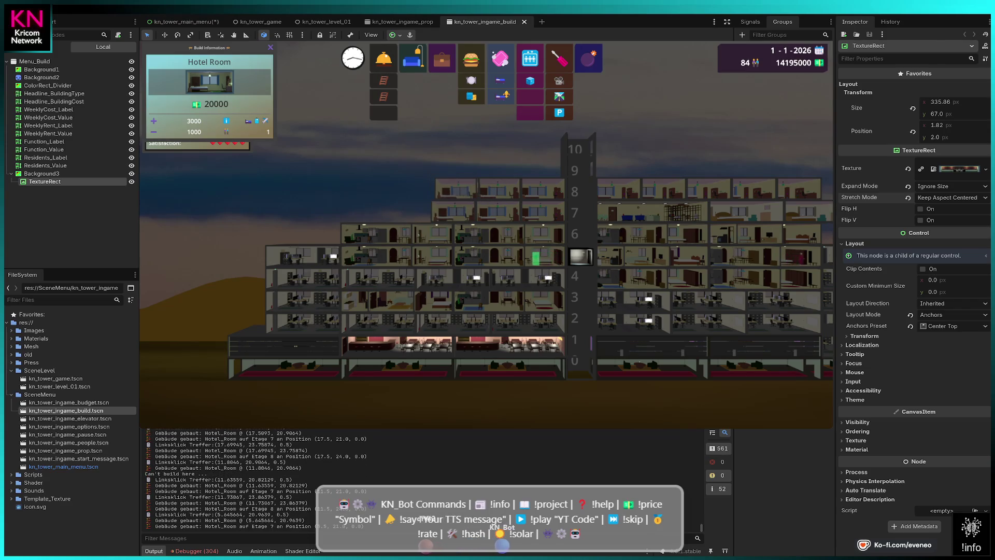
{"action": "left_click", "coordinate": [409, 192]}
Finish with a Hotel Room at floor 7's left edge and stop placing rooms.
{"action": "key", "text": "Left"}
{"action": "left_click", "coordinate": [445, 211]}
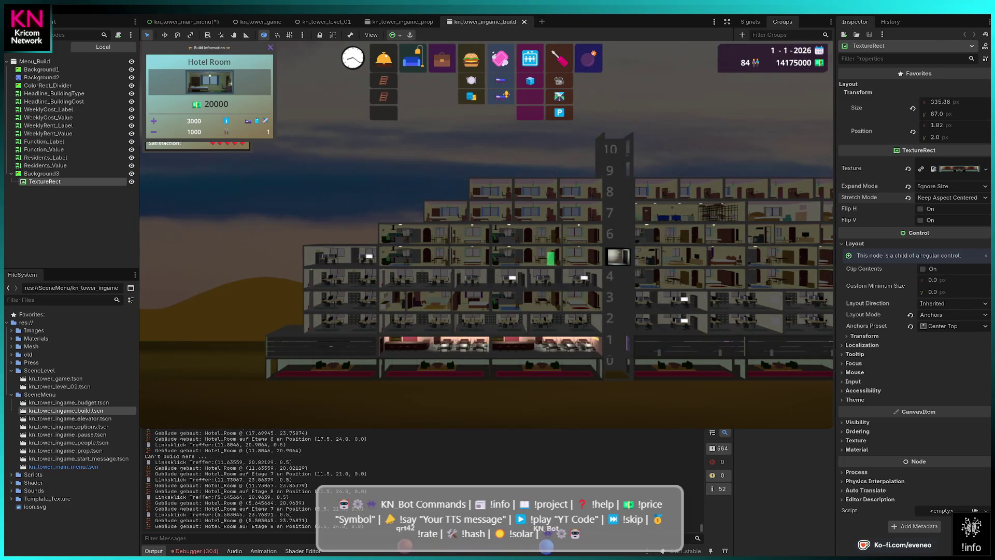
{"action": "key", "text": "Left"}
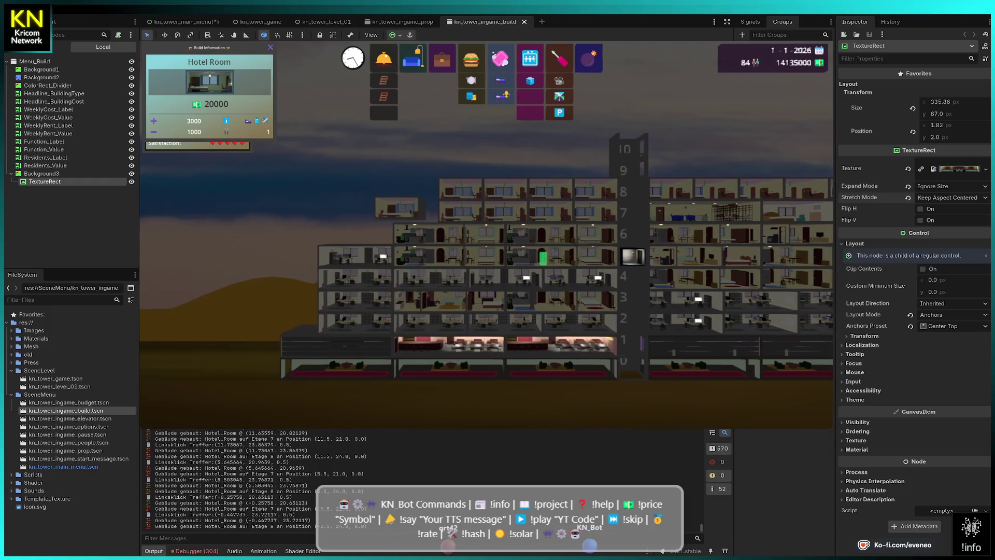
{"action": "key", "text": "Escape"}
{"action": "key", "text": "Right"}
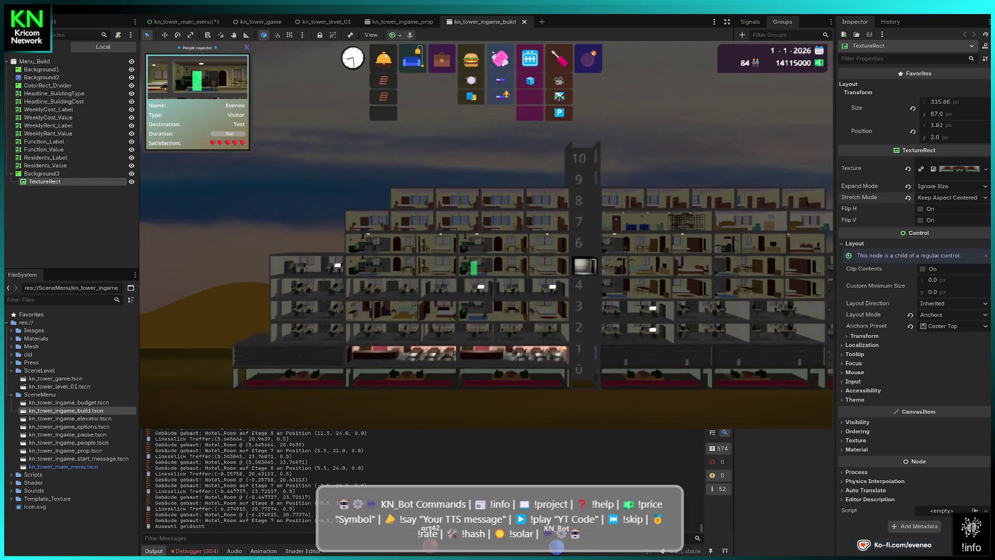
{"action": "key", "text": "Right"}
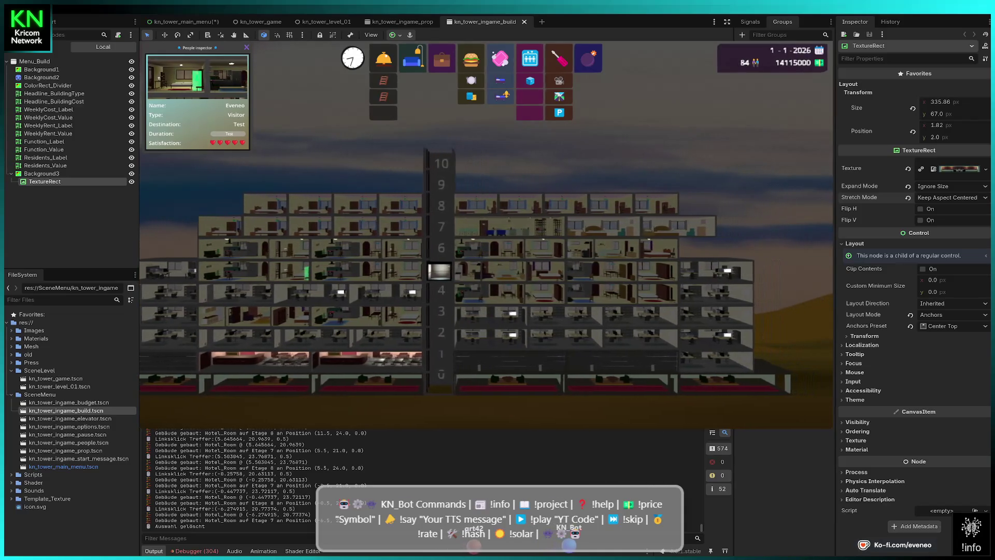
{"action": "left_click", "coordinate": [412, 58]}
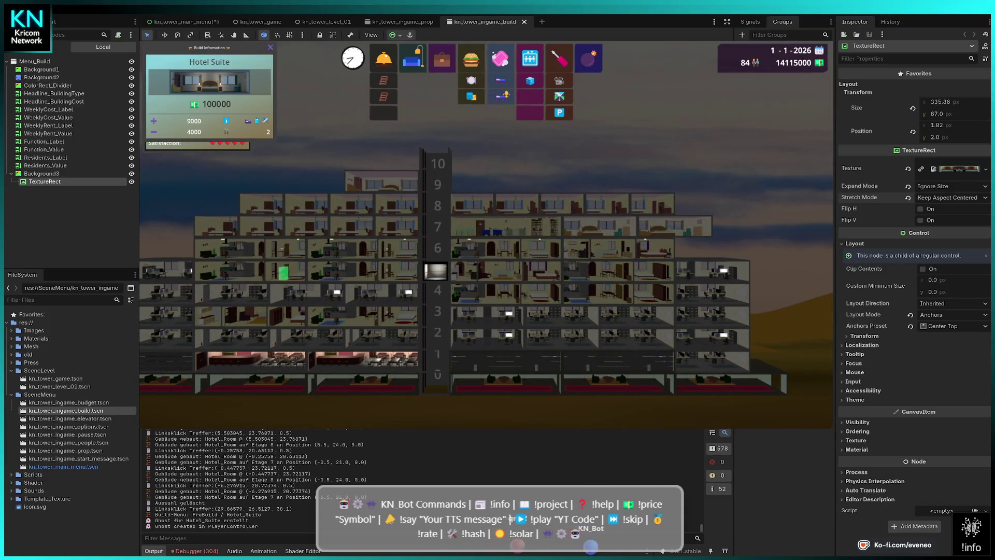
Place five Hotel Suites along floor 9, on both sides of the elevator.
{"action": "left_click", "coordinate": [381, 182]}
{"action": "key", "text": "Left"}
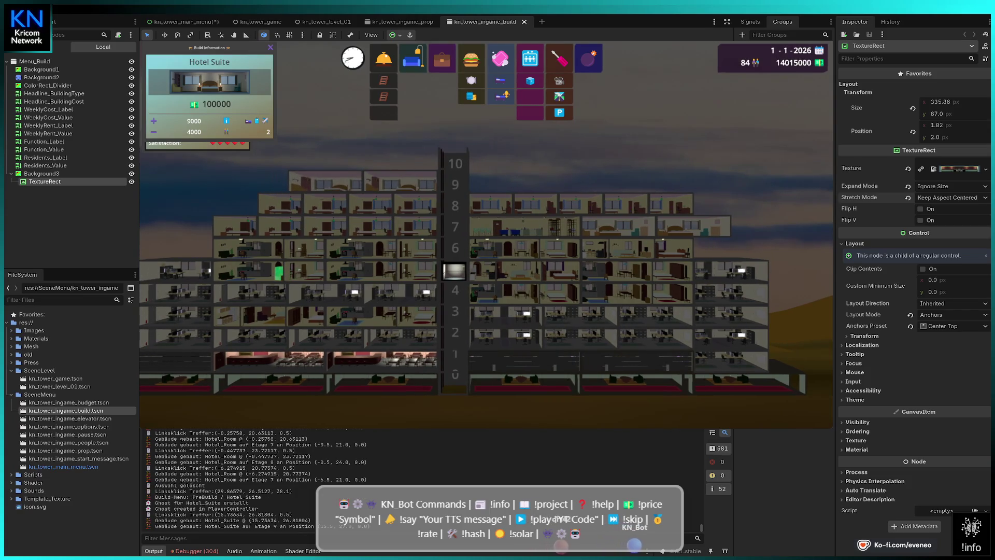
{"action": "left_click", "coordinate": [325, 184]}
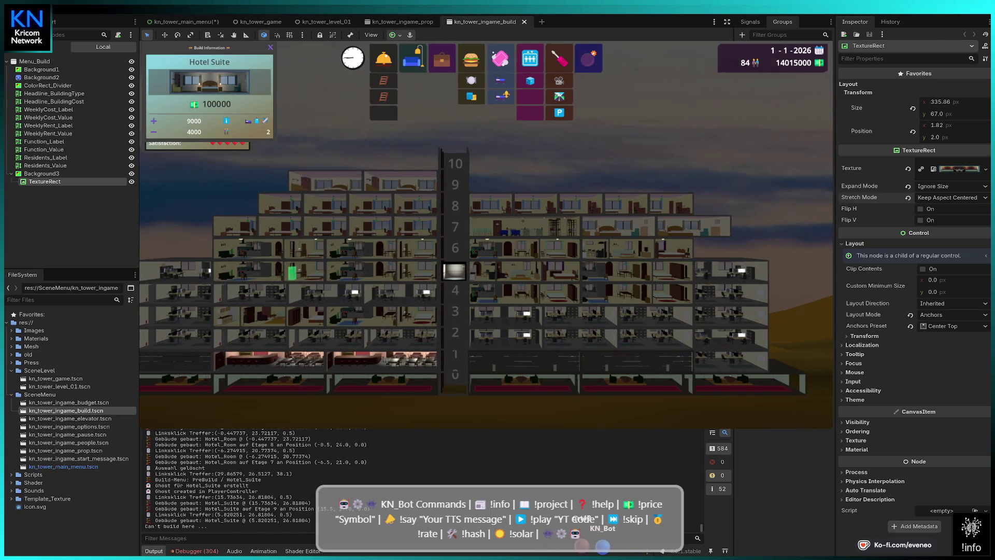
{"action": "left_click", "coordinate": [510, 184]}
{"action": "left_click", "coordinate": [689, 184]}
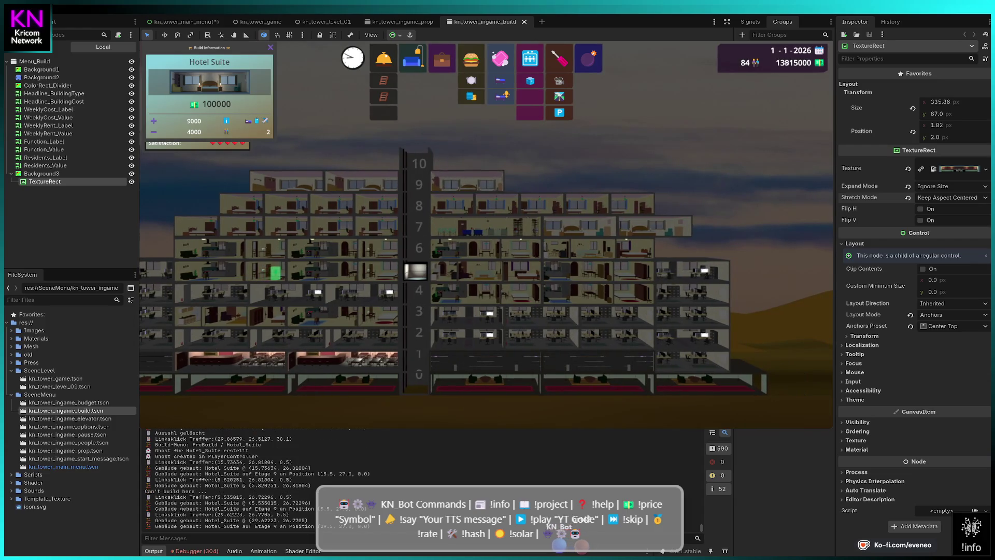
{"action": "key", "text": "Right"}
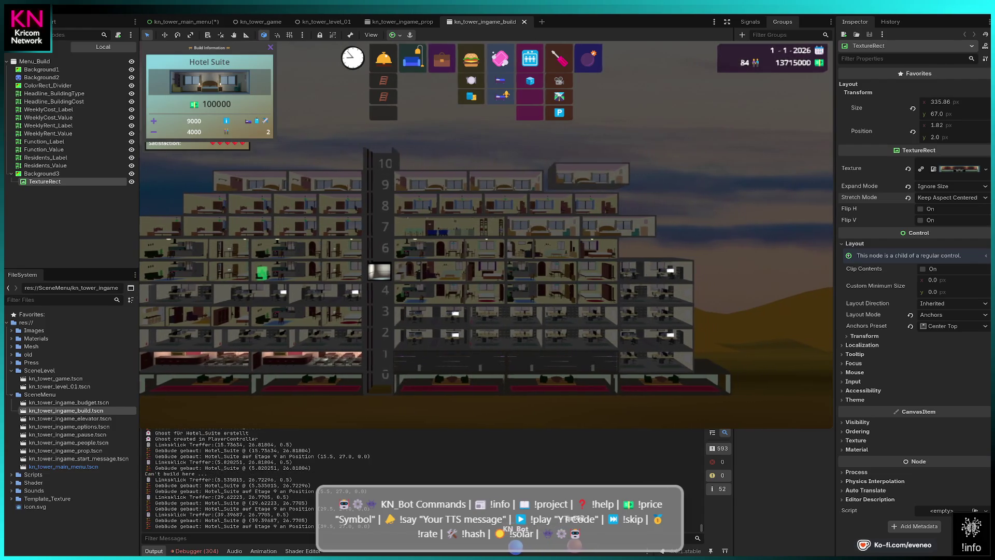
{"action": "left_click", "coordinate": [577, 176]}
{"action": "left_click", "coordinate": [275, 271]}
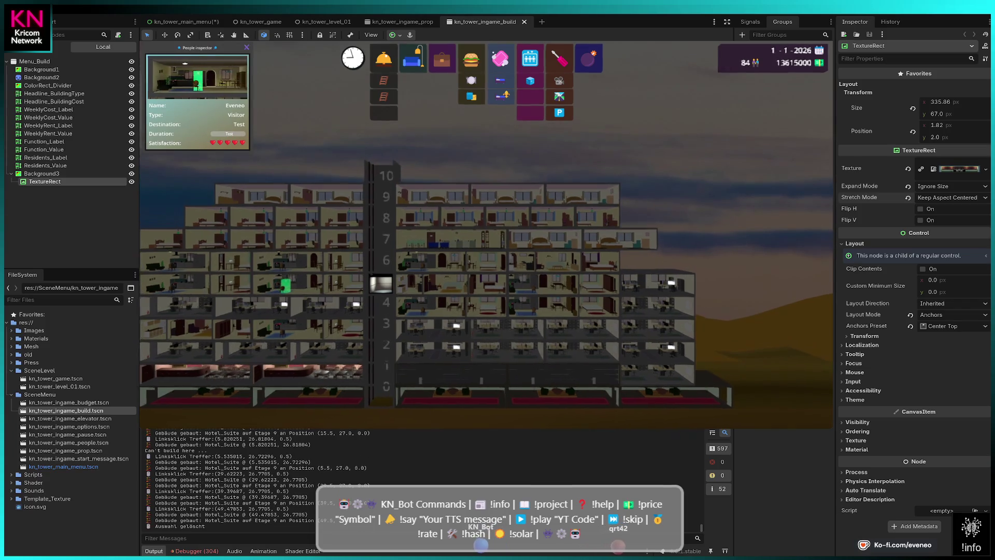
Zoom out over the whole tower and open the Budget overview with B.
{"action": "scroll", "coordinate": [485, 233], "scroll_direction": "down", "scroll_amount": 2}
{"action": "key", "text": "Left"}
{"action": "scroll", "coordinate": [486, 233], "scroll_direction": "up", "scroll_amount": 2}
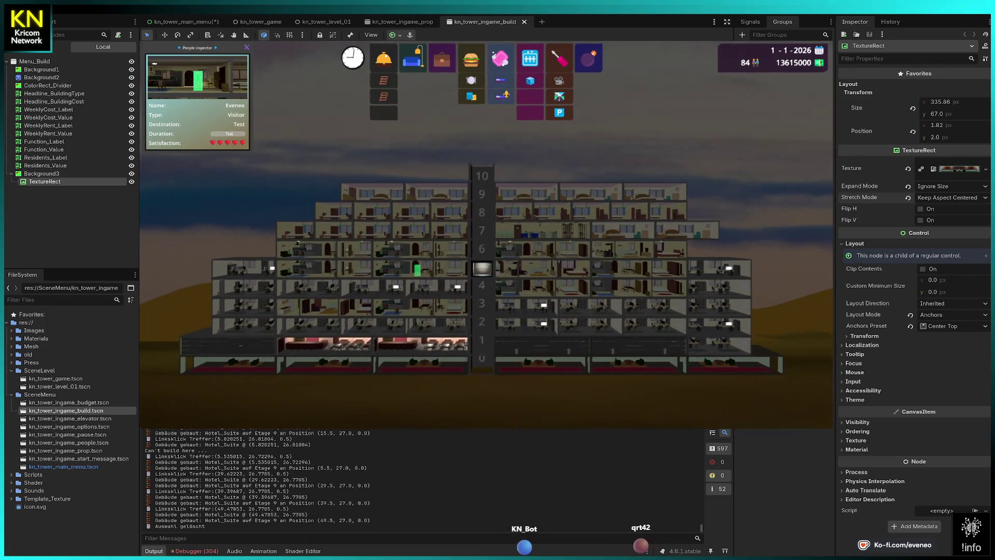
{"action": "key", "text": "Down"}
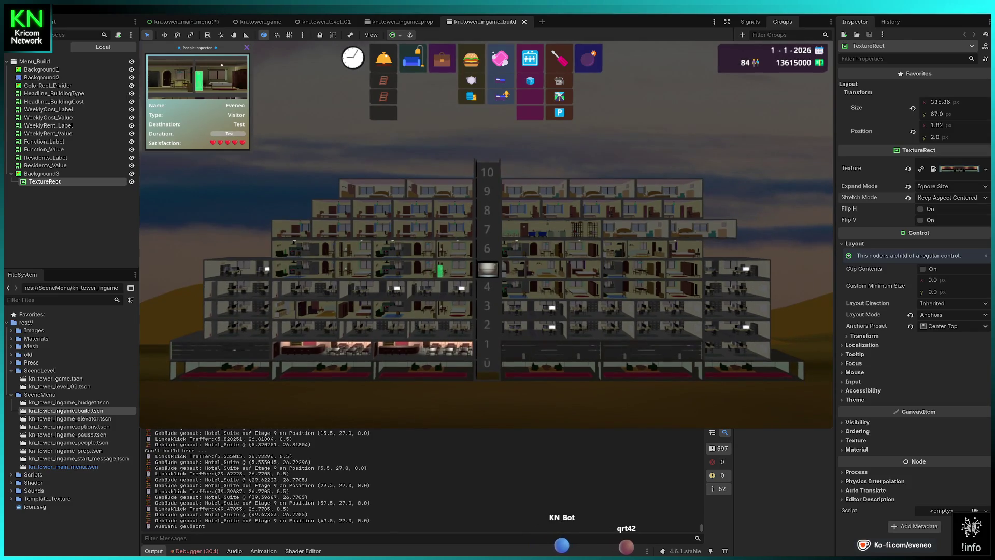
{"action": "key", "text": "b"}
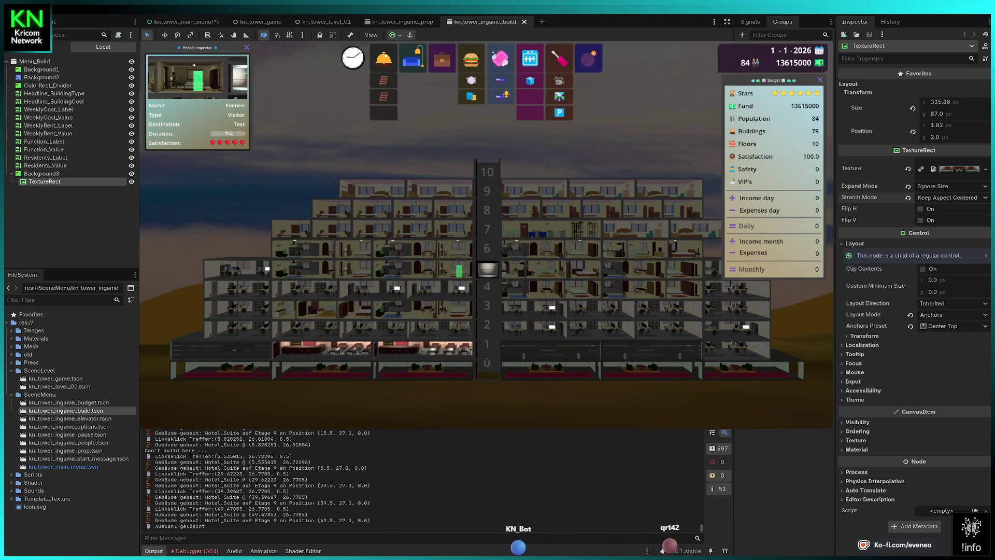